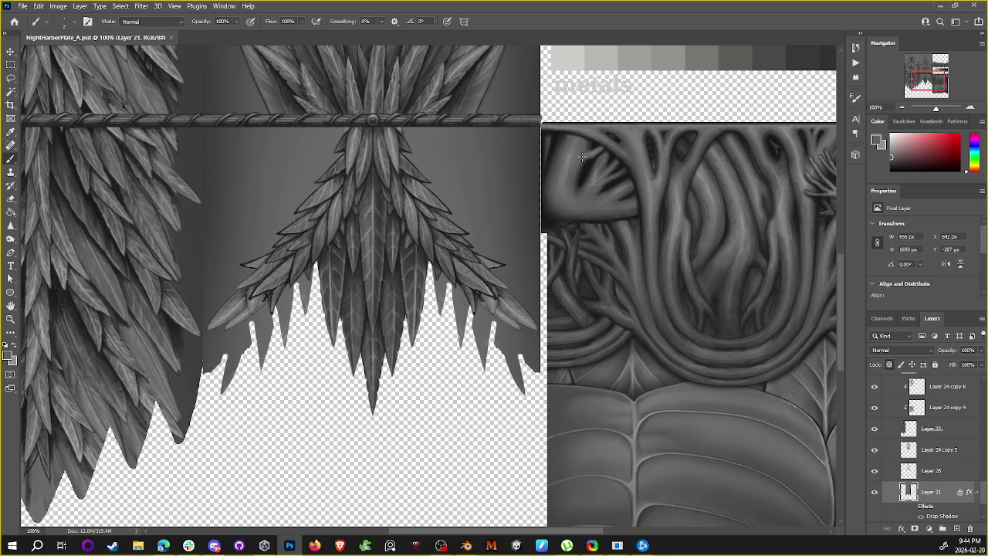
# Step: Zoom in on the lower frond, sample leaf greys, then reset the painting colour to black
pyautogui.hotkey('ctrl', '+')
pyautogui.keyDown('alt'); pyautogui.click(417, 224); pyautogui.keyUp('alt')
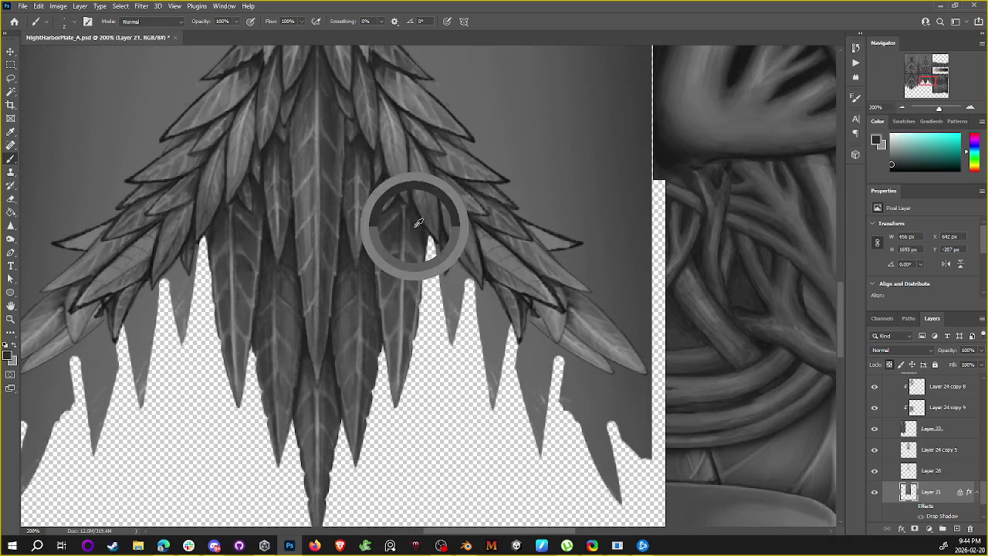
pyautogui.keyDown('alt'); pyautogui.click(414, 237); pyautogui.keyUp('alt')
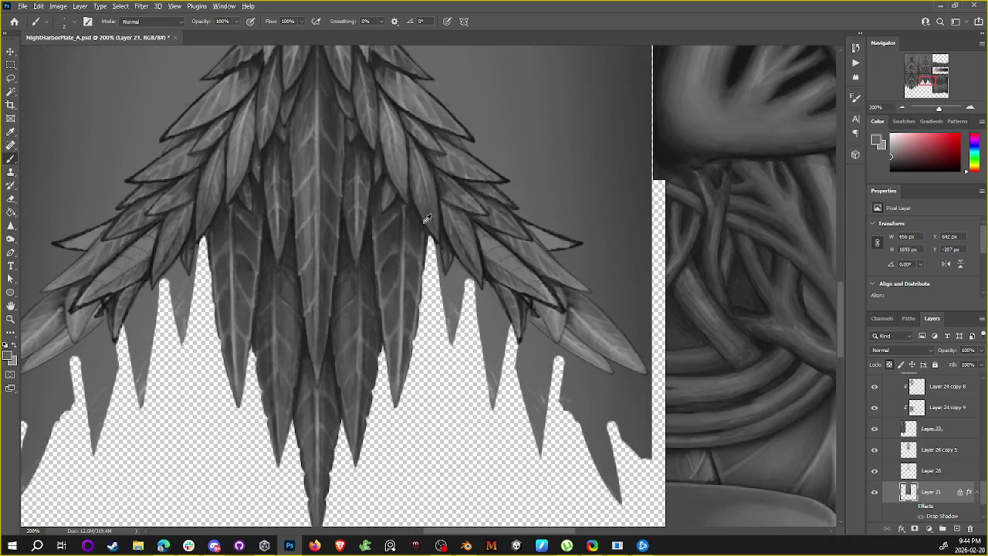
pyautogui.keyDown('alt'); pyautogui.click(422, 225); pyautogui.keyUp('alt')
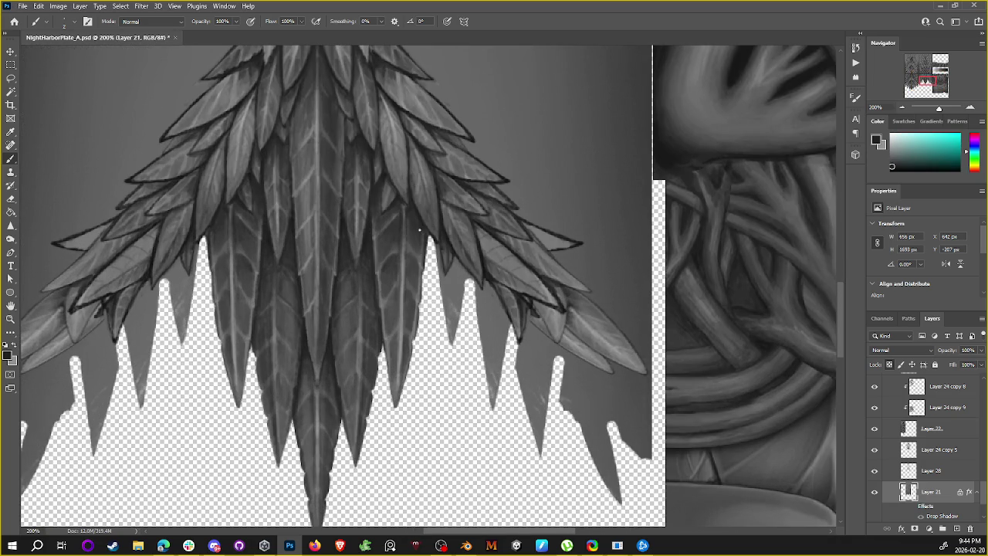
pyautogui.keyDown('alt'); pyautogui.click(493, 269); pyautogui.keyUp('alt')
pyautogui.press('x')
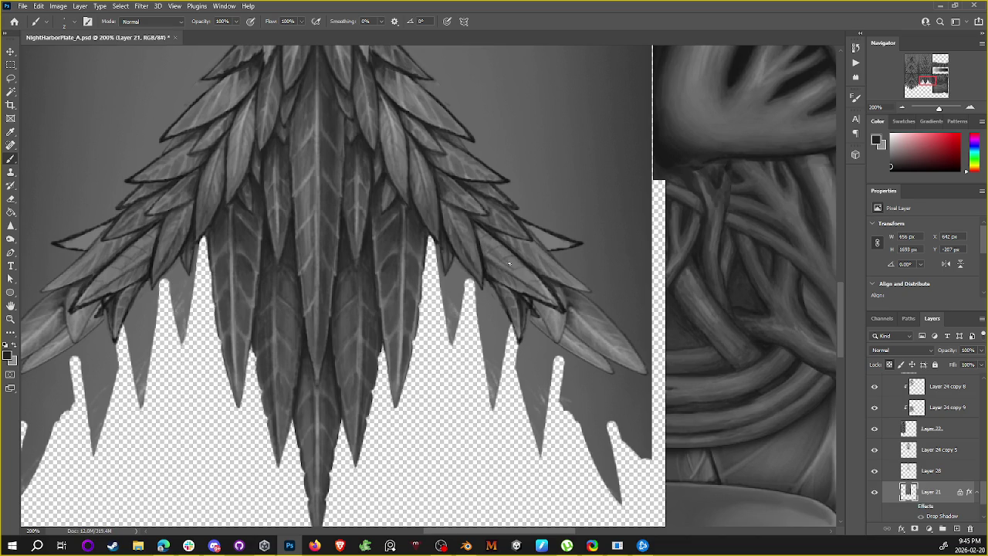
# Step: Sample dark and mid greys along the right-hand leaf edges and tips for outlining
pyautogui.keyDown('alt'); pyautogui.click(481, 240); pyautogui.keyUp('alt')
pyautogui.keyDown('alt'); pyautogui.click(475, 243); pyautogui.keyUp('alt')
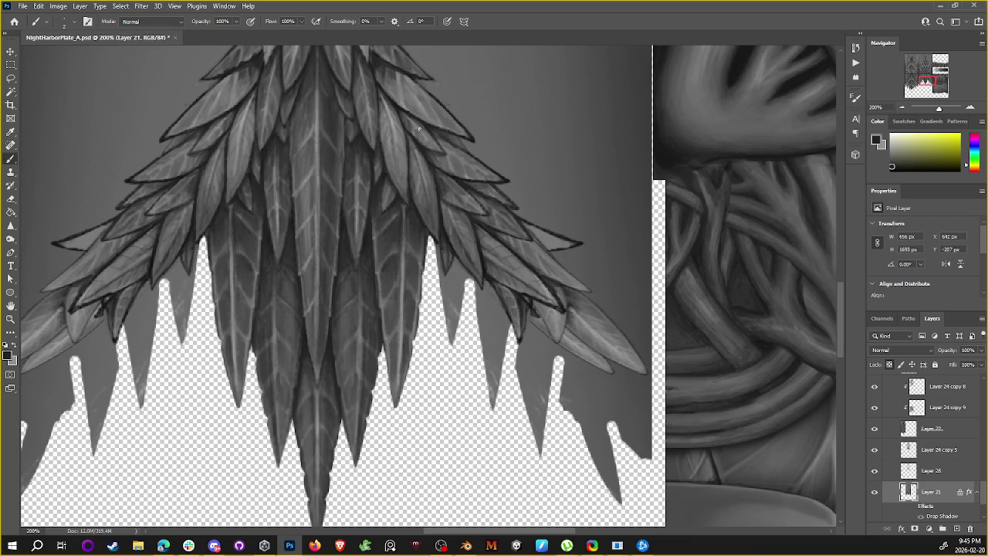
pyautogui.keyDown('alt'); pyautogui.click(422, 227); pyautogui.keyUp('alt')
pyautogui.keyDown('alt'); pyautogui.click(434, 230); pyautogui.keyUp('alt')
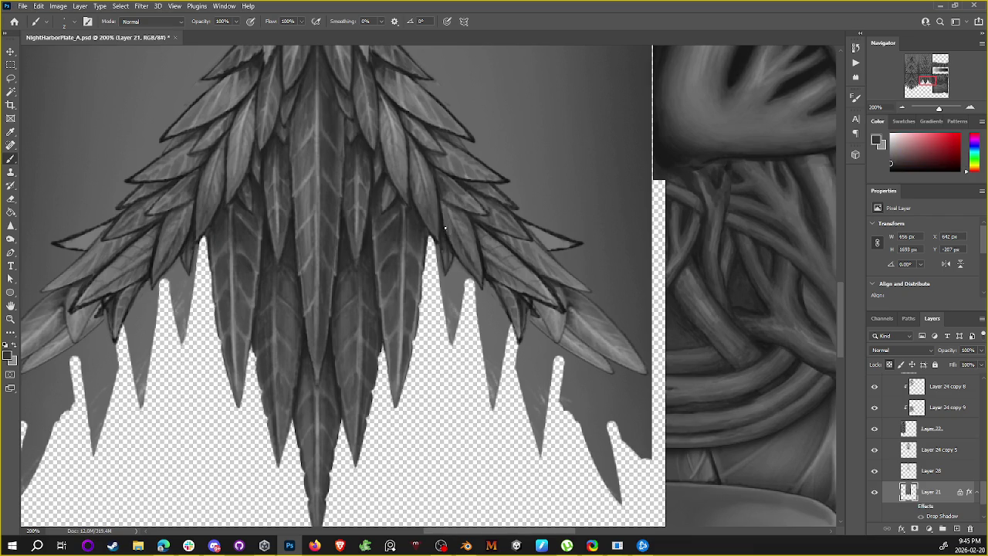
pyautogui.keyDown('alt'); pyautogui.click(443, 224); pyautogui.keyUp('alt')
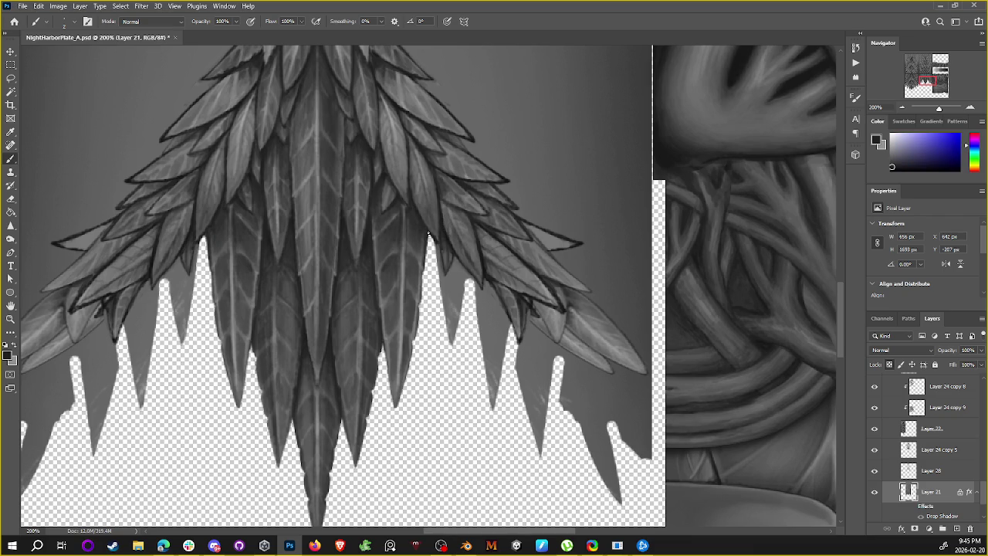
pyautogui.keyDown('alt'); pyautogui.click(435, 231); pyautogui.keyUp('alt')
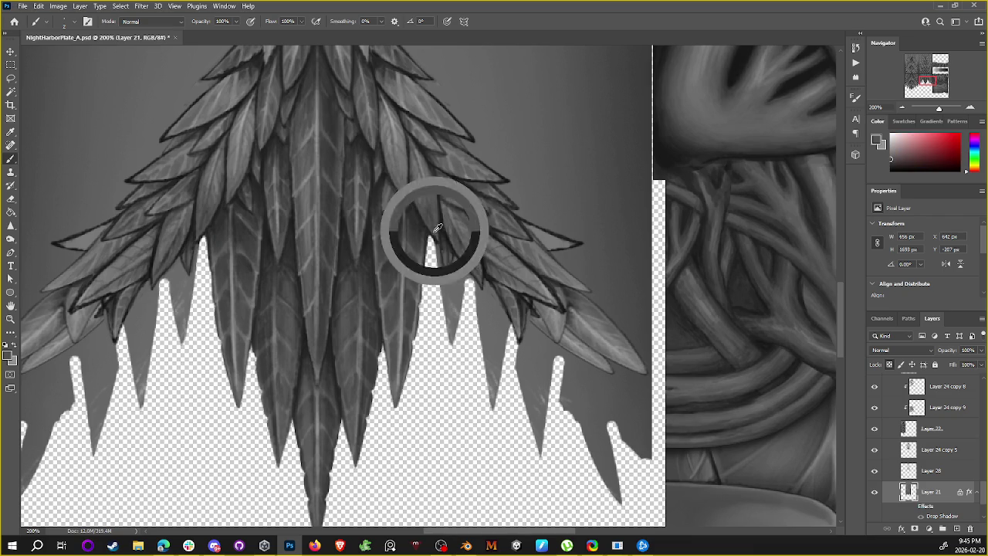
pyautogui.keyDown('alt'); pyautogui.click(435, 228); pyautogui.keyUp('alt')
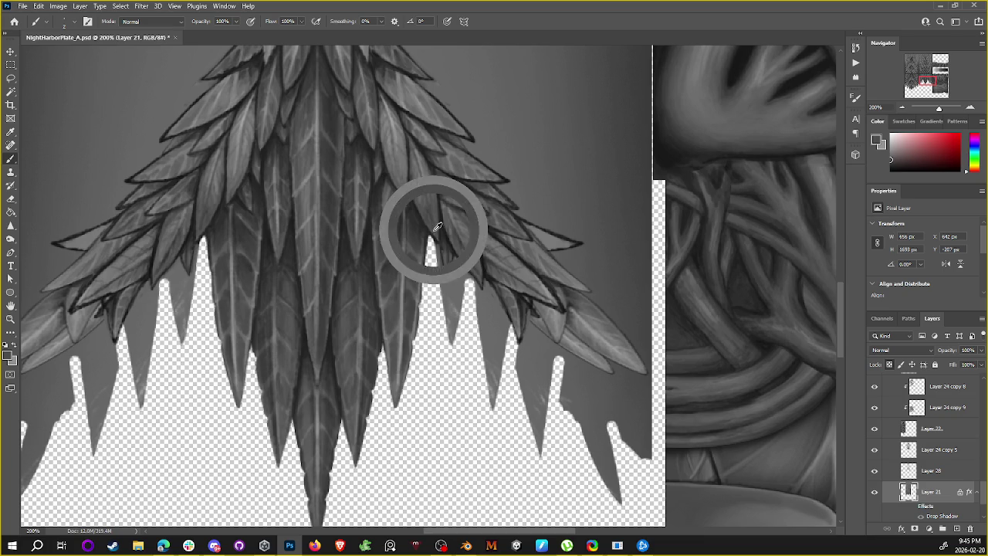
pyautogui.keyDown('alt'); pyautogui.click(538, 294); pyautogui.keyUp('alt')
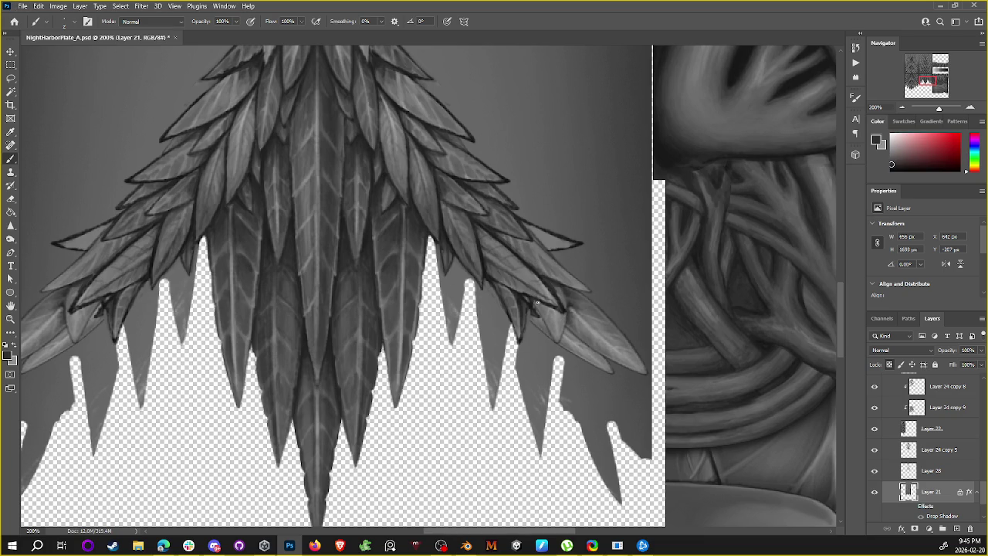
pyautogui.keyDown('alt'); pyautogui.click(487, 265); pyautogui.keyUp('alt')
# Step: Dab dark touch-ups onto a right-side leaf tip outline, then pan to the lower tips
pyautogui.moveTo(533, 301); pyautogui.dragTo(540, 302)
pyautogui.click(538, 307)
pyautogui.moveTo(532, 300); pyautogui.dragTo(527, 298)
pyautogui.moveTo(572, 180); pyautogui.dragTo(552, 166)
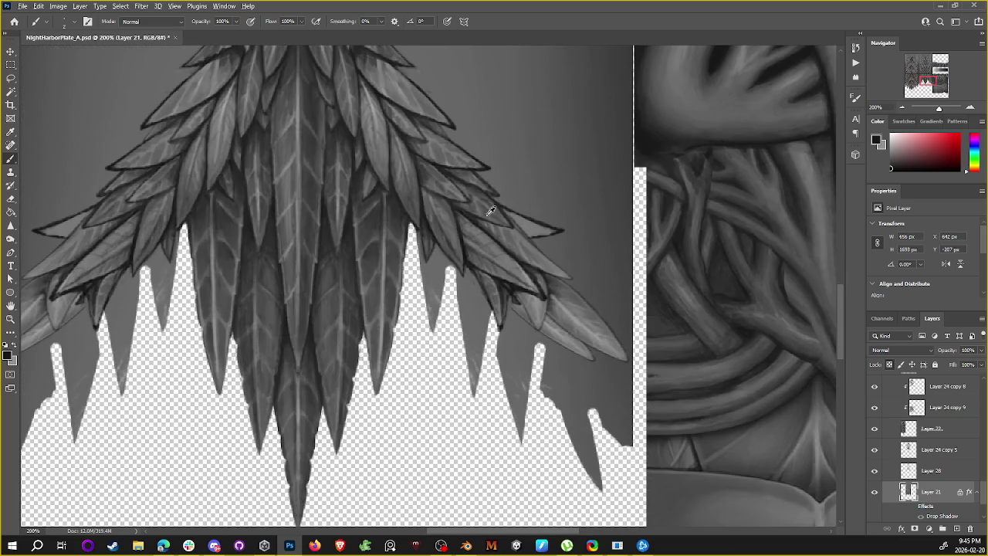
# Step: Sample lighter and darker leaf greys from the right-side leaves
pyautogui.keyDown('alt'); pyautogui.click(477, 227); pyautogui.keyUp('alt')
pyautogui.keyDown('alt'); pyautogui.click(392, 92); pyautogui.keyUp('alt')
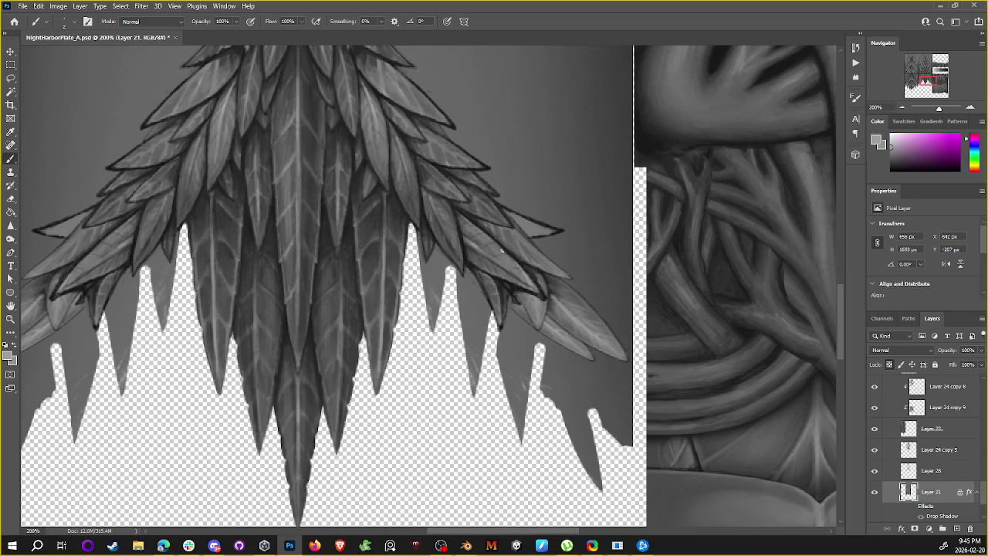
pyautogui.keyDown('alt'); pyautogui.click(485, 235); pyautogui.keyUp('alt')
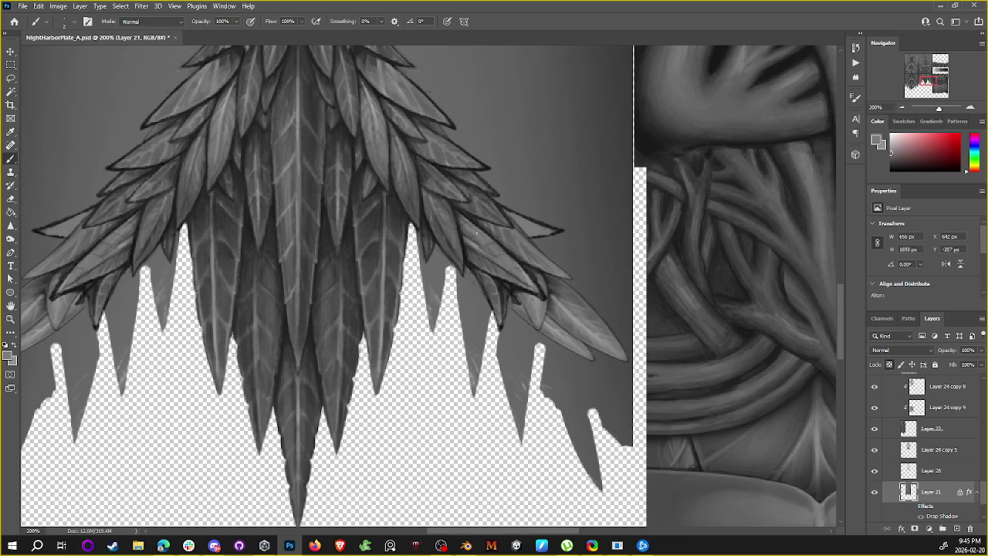
pyautogui.keyDown('alt'); pyautogui.click(483, 236); pyautogui.keyUp('alt')
pyautogui.keyDown('alt'); pyautogui.click(469, 241); pyautogui.keyUp('alt')
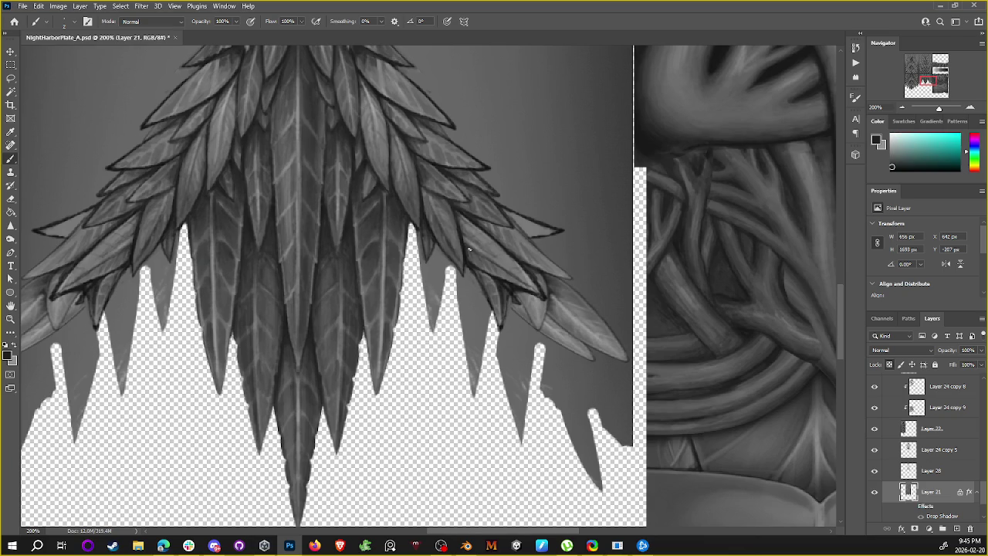
pyautogui.keyDown('alt'); pyautogui.click(465, 234); pyautogui.keyUp('alt')
pyautogui.keyDown('alt'); pyautogui.click(464, 242); pyautogui.keyUp('alt')
# Step: Resample mid and neutral leaf greys beside the right leaf edges
pyautogui.keyDown('alt'); pyautogui.click(508, 256); pyautogui.keyUp('alt')
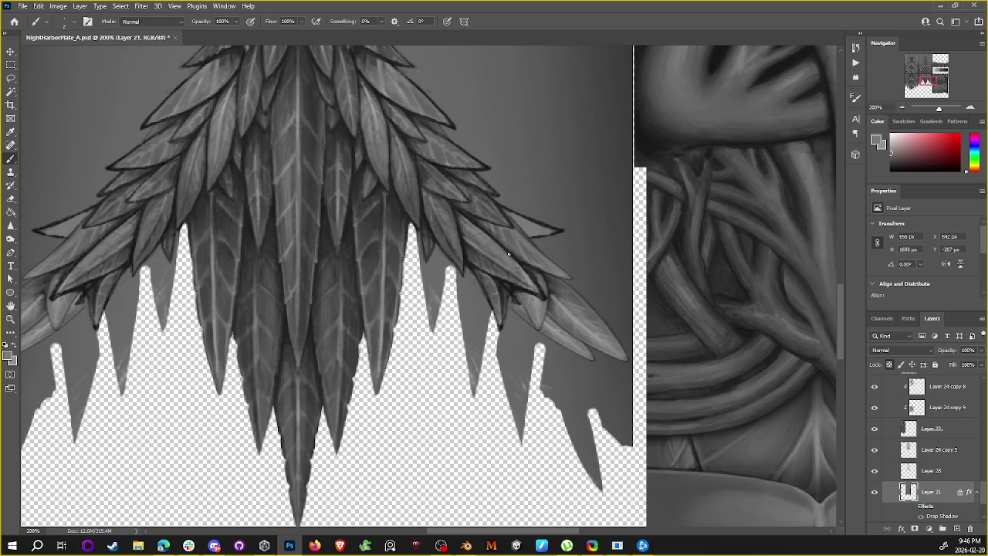
pyautogui.keyDown('alt'); pyautogui.click(510, 240); pyautogui.keyUp('alt')
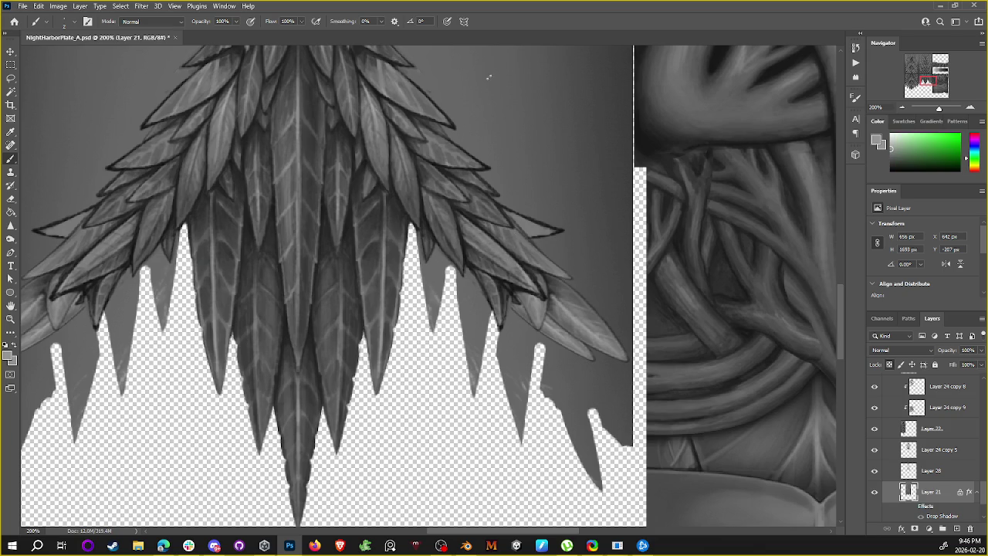
pyautogui.keyDown('alt'); pyautogui.click(473, 244); pyautogui.keyUp('alt')
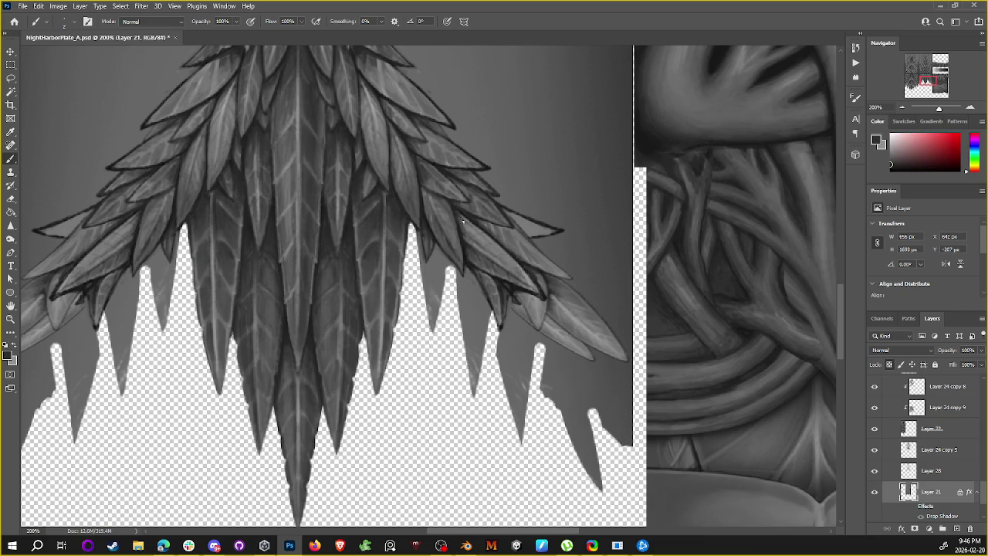
pyautogui.keyDown('alt'); pyautogui.click(471, 221); pyautogui.keyUp('alt')
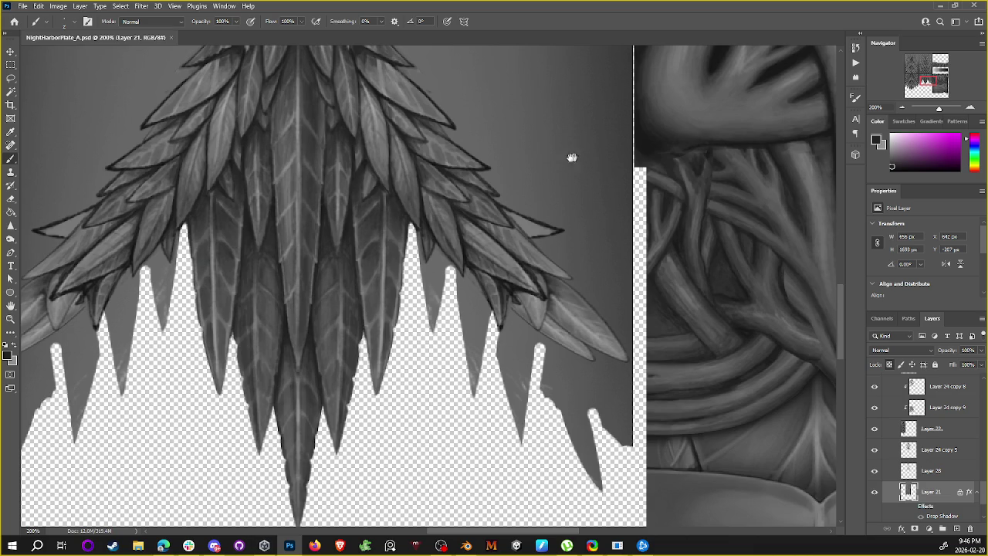
pyautogui.scroll(-1, 541, 181)
# Step: Paint a grey stroke over a right leaf tip and sample near-black and lighter greys
pyautogui.keyDown('alt'); pyautogui.click(528, 262); pyautogui.keyUp('alt')
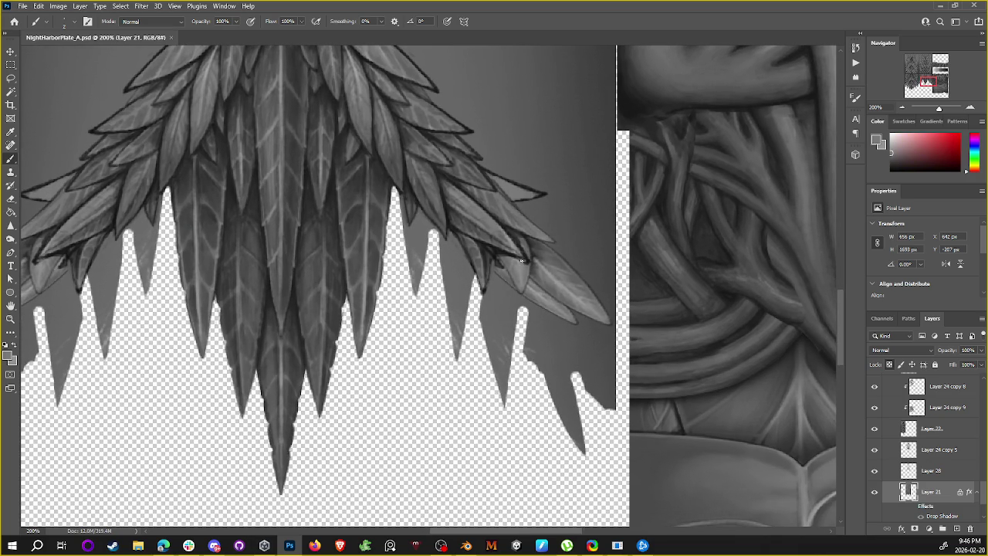
pyautogui.moveTo(510, 257); pyautogui.dragTo(529, 259)
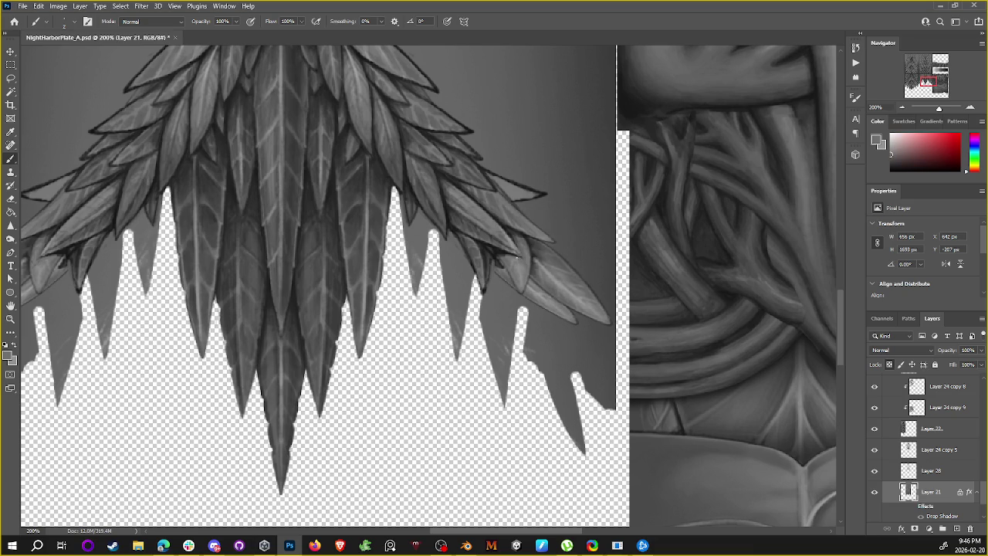
pyautogui.keyDown('alt'); pyautogui.click(516, 231); pyautogui.keyUp('alt')
pyautogui.keyDown('alt'); pyautogui.click(481, 195); pyautogui.keyUp('alt')
pyautogui.keyDown('alt'); pyautogui.click(467, 185); pyautogui.keyUp('alt')
# Step: Sample greys from the central and upper leaves for the right-tip clean-up
pyautogui.keyDown('alt'); pyautogui.click(332, 164); pyautogui.keyUp('alt')
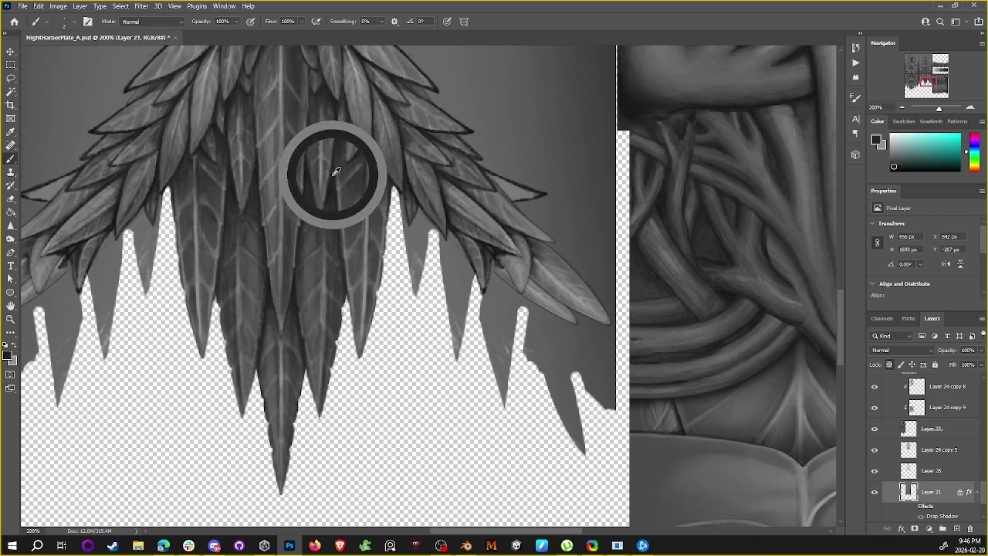
pyautogui.keyDown('alt'); pyautogui.click(483, 155); pyautogui.keyUp('alt')
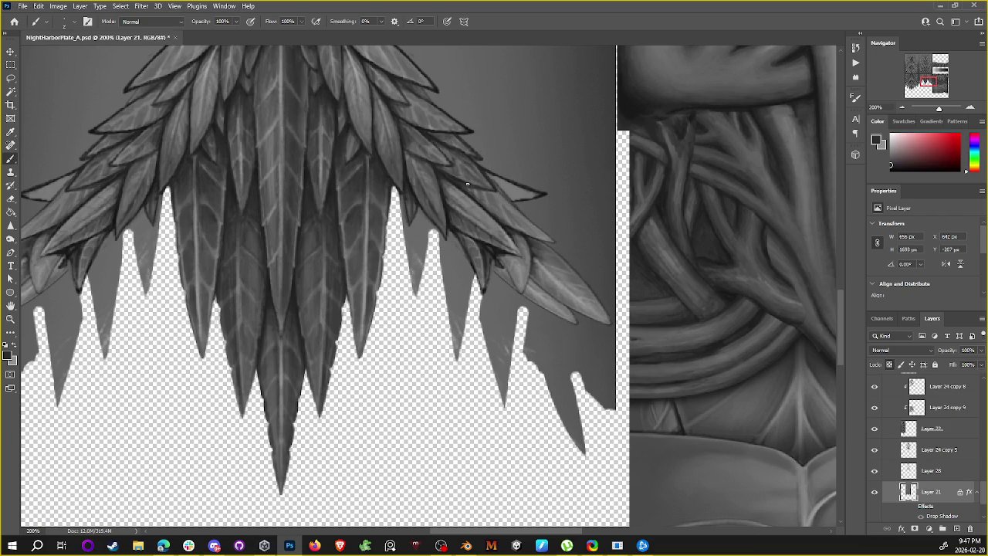
pyautogui.keyDown('alt'); pyautogui.click(446, 193); pyautogui.keyUp('alt')
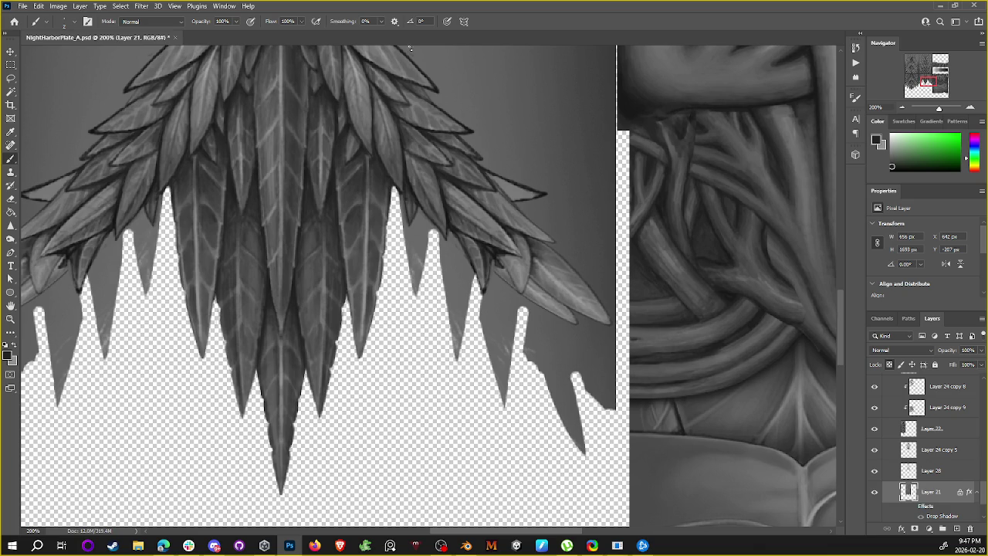
pyautogui.keyDown('alt'); pyautogui.click(450, 147); pyautogui.keyUp('alt')
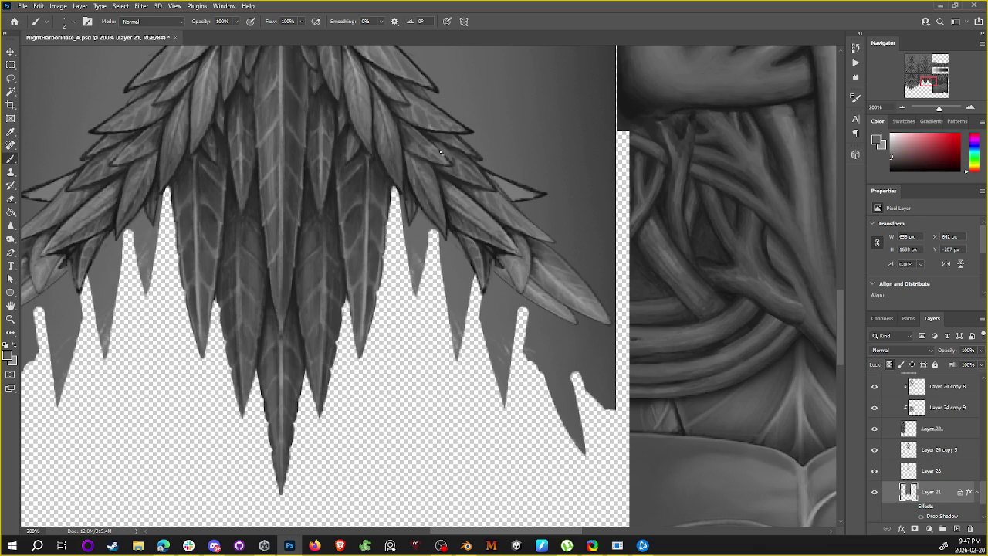
pyautogui.keyDown('alt'); pyautogui.click(427, 137); pyautogui.keyUp('alt')
pyautogui.keyDown('alt'); pyautogui.click(437, 145); pyautogui.keyUp('alt')
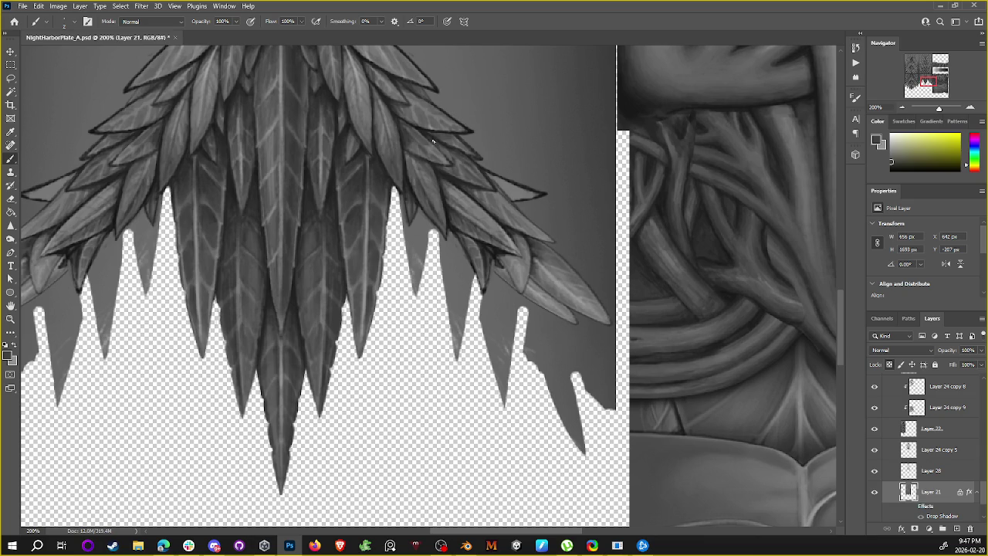
pyautogui.keyDown('alt'); pyautogui.click(447, 159); pyautogui.keyUp('alt')
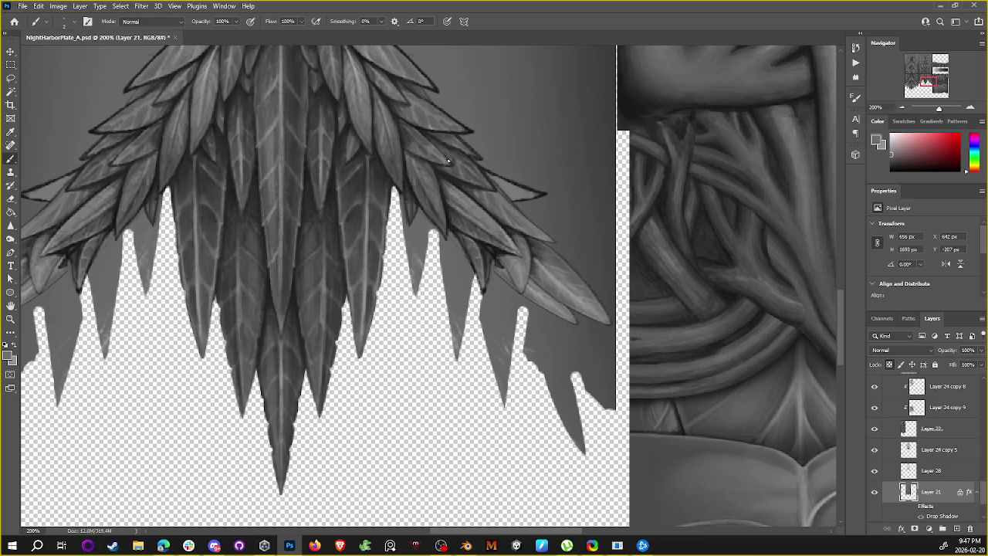
pyautogui.keyDown('alt'); pyautogui.click(448, 159); pyautogui.keyUp('alt')
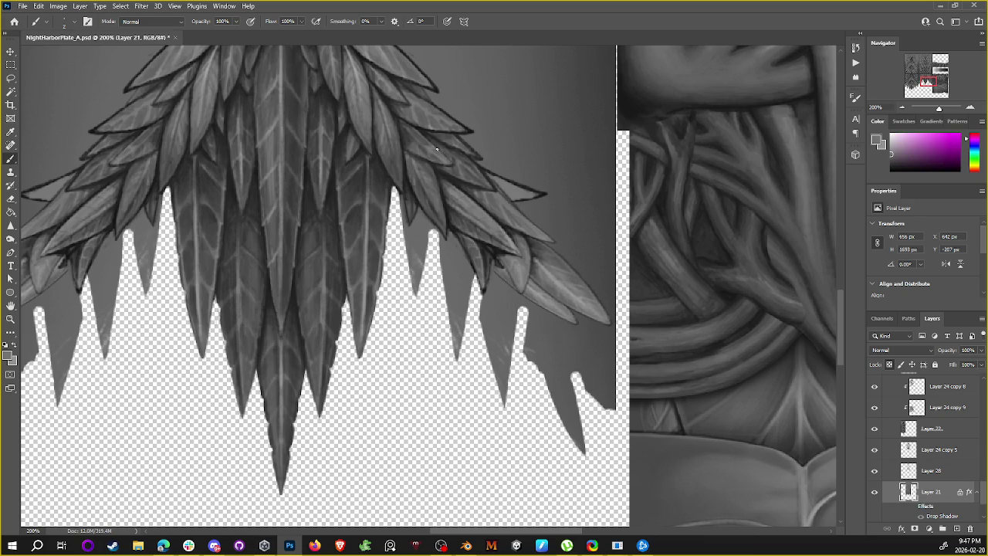
pyautogui.keyDown('alt'); pyautogui.click(522, 240); pyautogui.keyUp('alt')
# Step: Sample mid and darker leaf greys, then pan toward the lower frond's right-wing leaves
pyautogui.keyDown('alt'); pyautogui.click(469, 223); pyautogui.keyUp('alt')
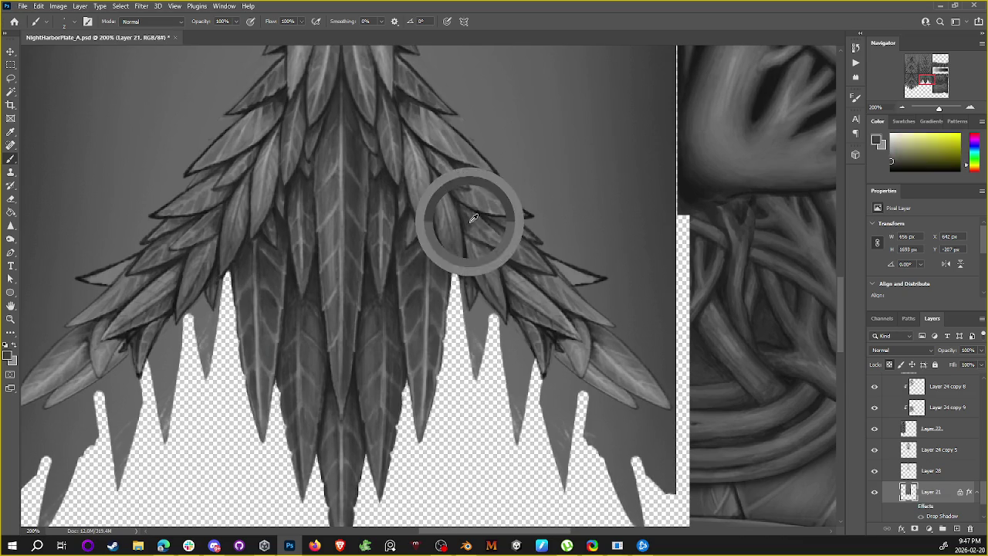
pyautogui.keyDown('alt'); pyautogui.click(487, 233); pyautogui.keyUp('alt')
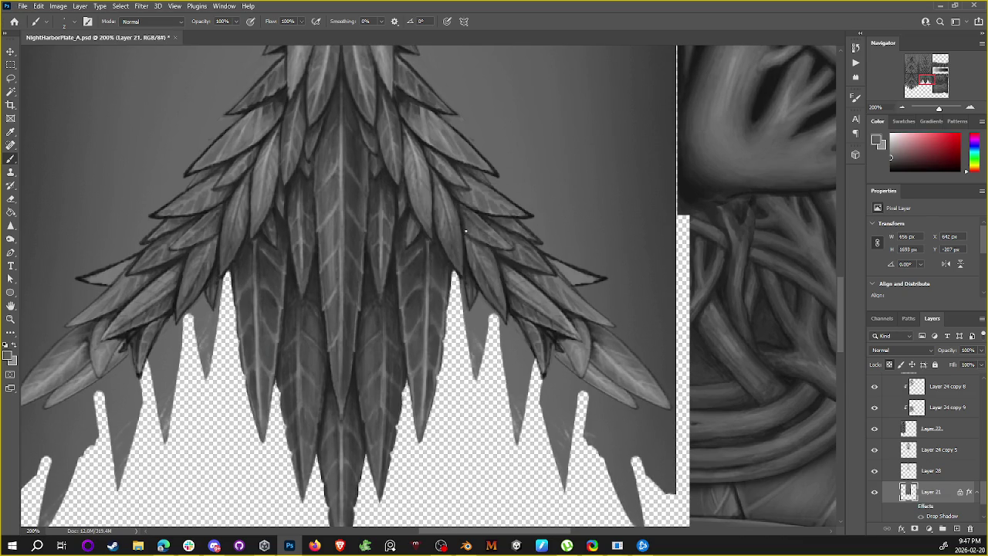
pyautogui.keyDown('alt'); pyautogui.click(464, 215); pyautogui.keyUp('alt')
pyautogui.keyDown('alt'); pyautogui.click(460, 210); pyautogui.keyUp('alt')
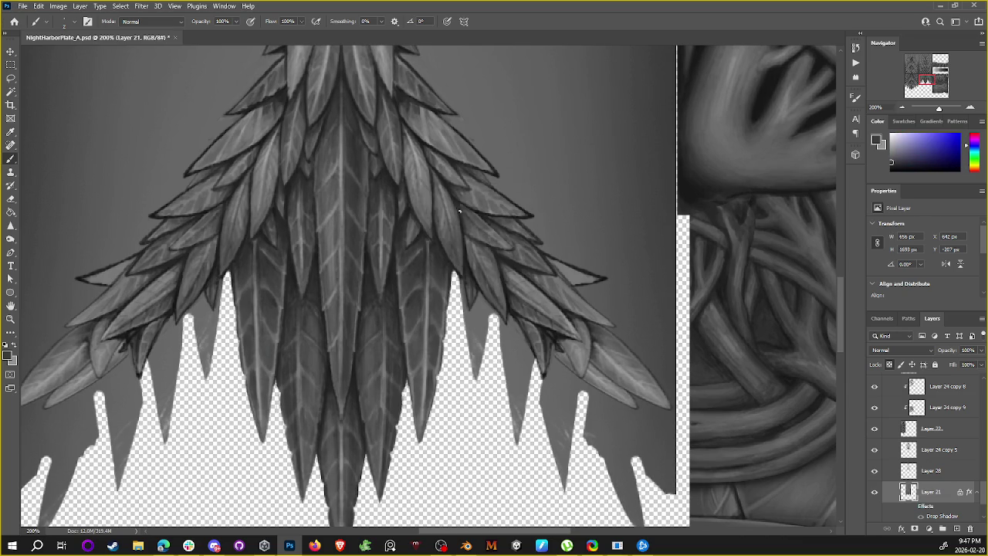
pyautogui.keyDown('alt'); pyautogui.click(494, 228); pyautogui.keyUp('alt')
pyautogui.keyDown('alt'); pyautogui.click(522, 285); pyautogui.keyUp('alt')
pyautogui.keyDown('alt'); pyautogui.click(502, 279); pyautogui.keyUp('alt')
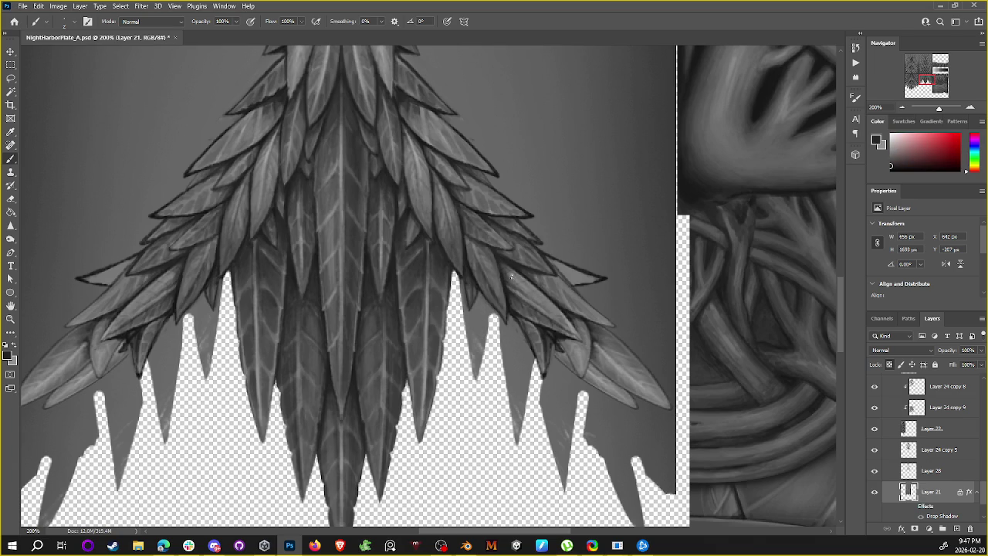
pyautogui.keyDown('alt'); pyautogui.click(510, 258); pyautogui.keyUp('alt')
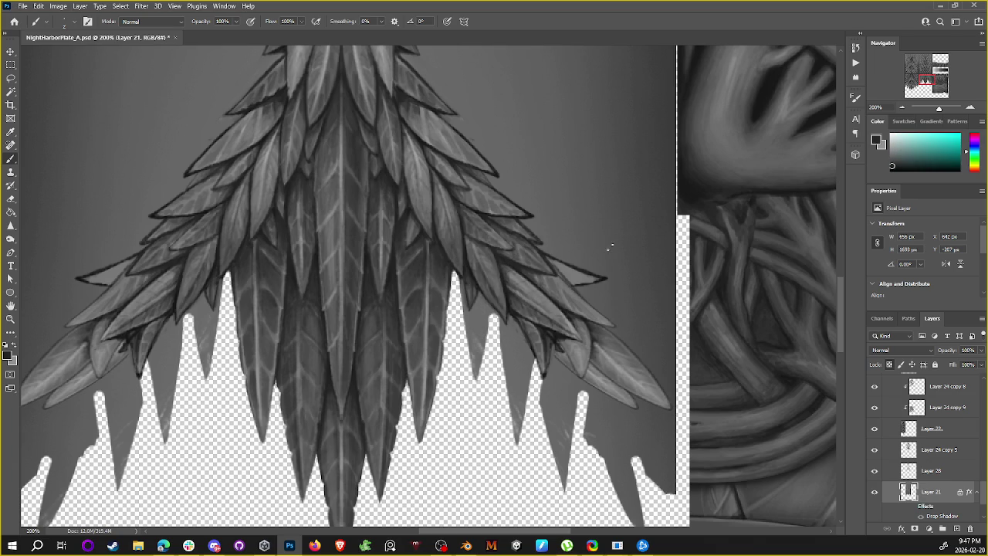
pyautogui.moveTo(559, 250); pyautogui.dragTo(521, 209)
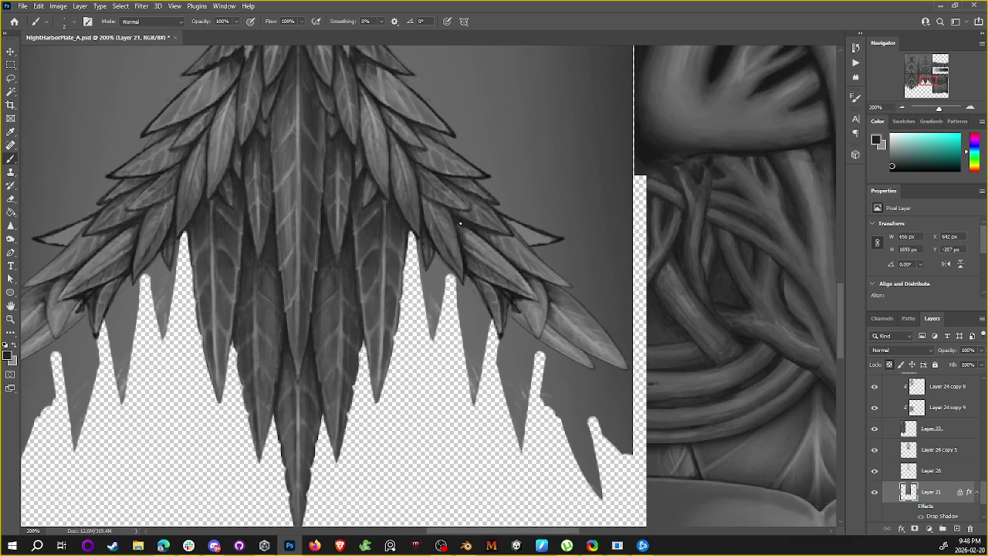
# Step: Zoom out and back in, sample a dark leaf tone, and dab it onto a right-wing leaf
pyautogui.keyDown('alt'); pyautogui.click(461, 226); pyautogui.keyUp('alt')
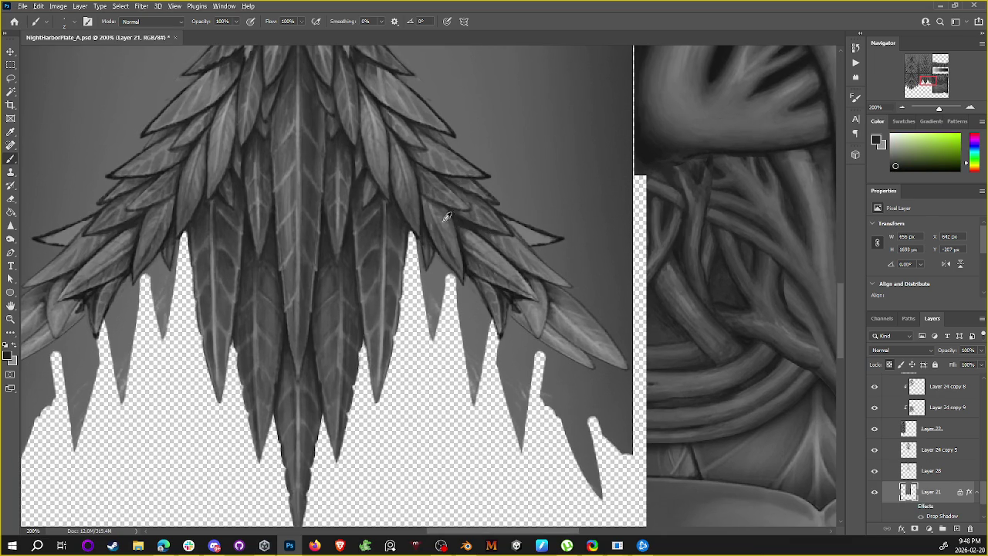
pyautogui.keyDown('alt'); pyautogui.click(467, 233); pyautogui.keyUp('alt')
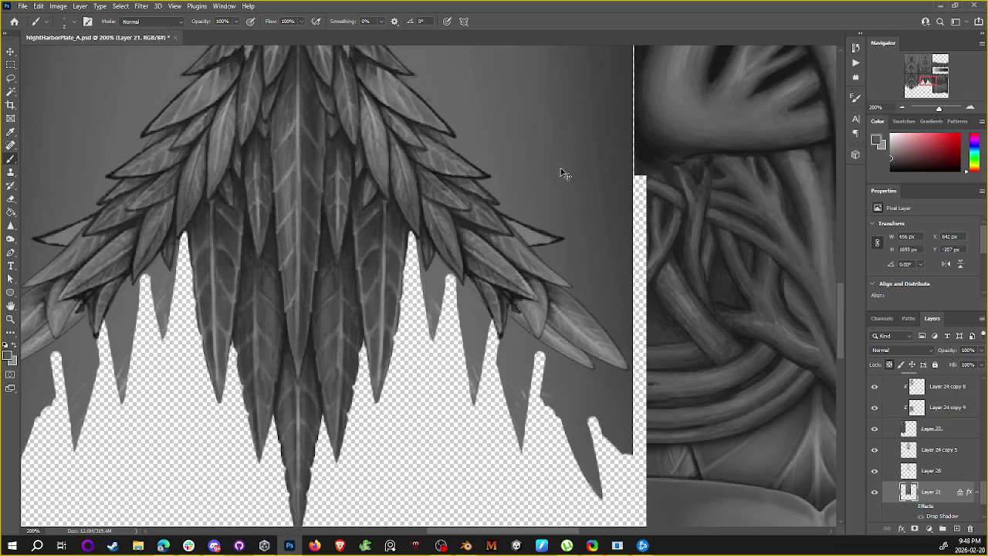
pyautogui.hotkey('ctrl', '-')
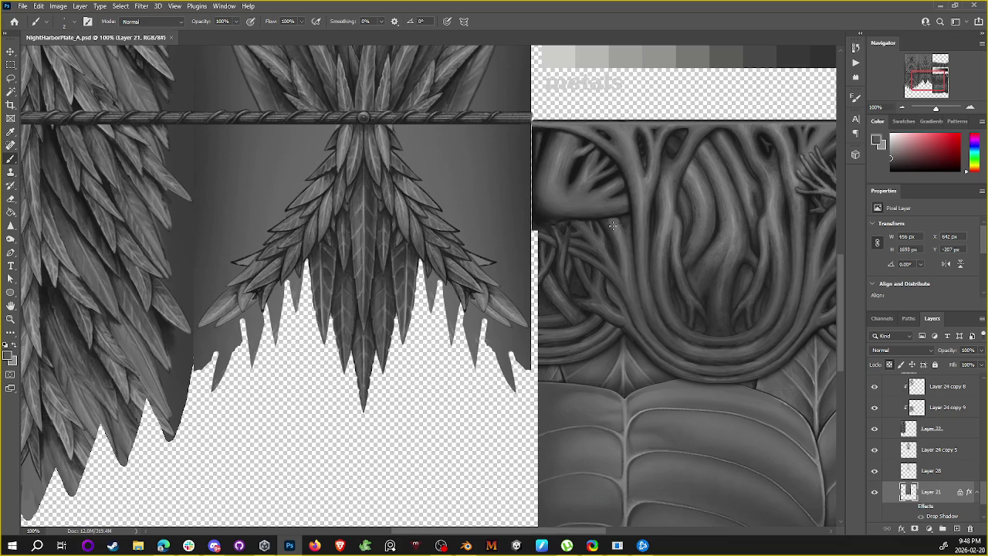
pyautogui.hotkey('ctrl', '+')
pyautogui.keyDown('alt'); pyautogui.click(477, 226); pyautogui.keyUp('alt')
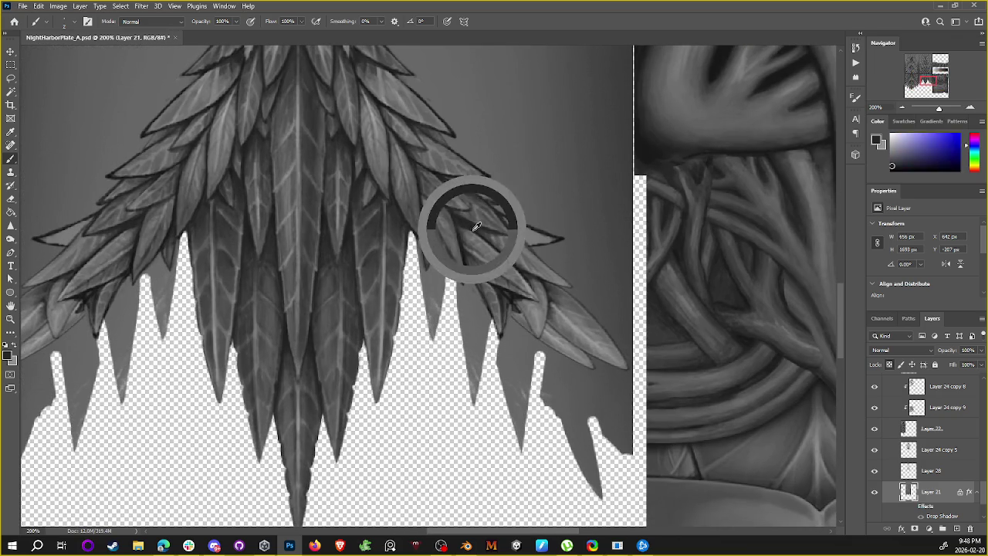
pyautogui.keyDown('alt'); pyautogui.click(469, 228); pyautogui.keyUp('alt')
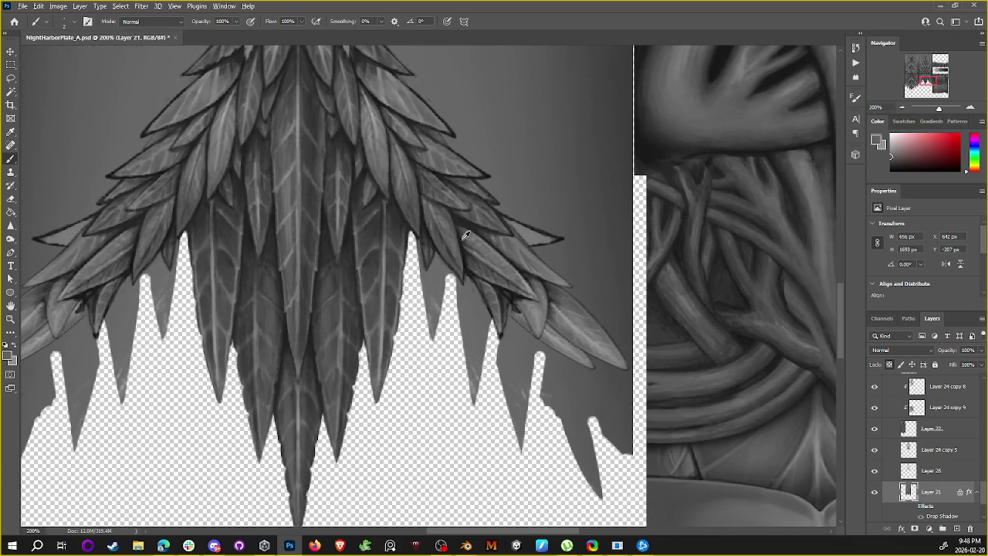
pyautogui.keyDown('alt'); pyautogui.click(265, 124); pyautogui.keyUp('alt')
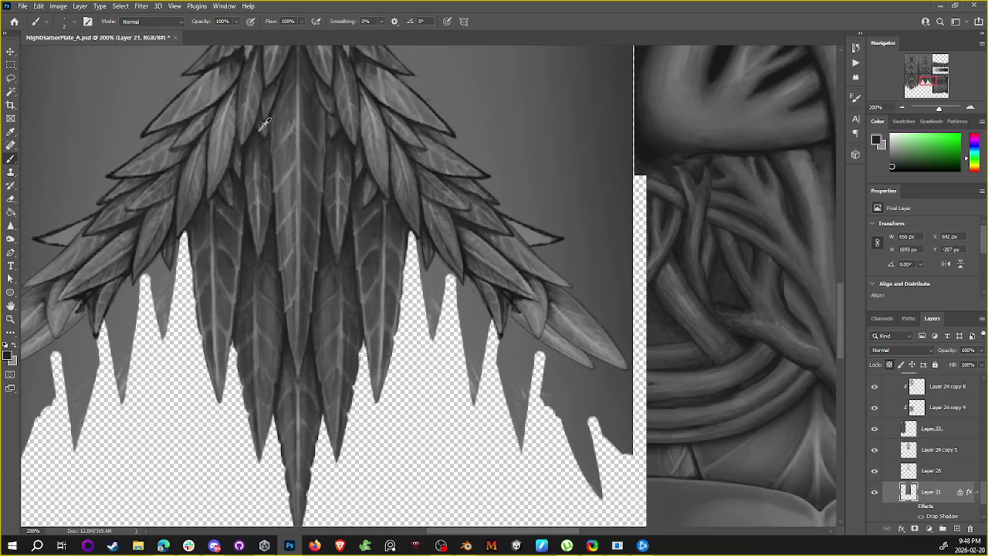
pyautogui.click(460, 224)
# Step: Return to the Brush, sample a leaf colour, and darken the outline along an upper leaf edge
pyautogui.press('w')
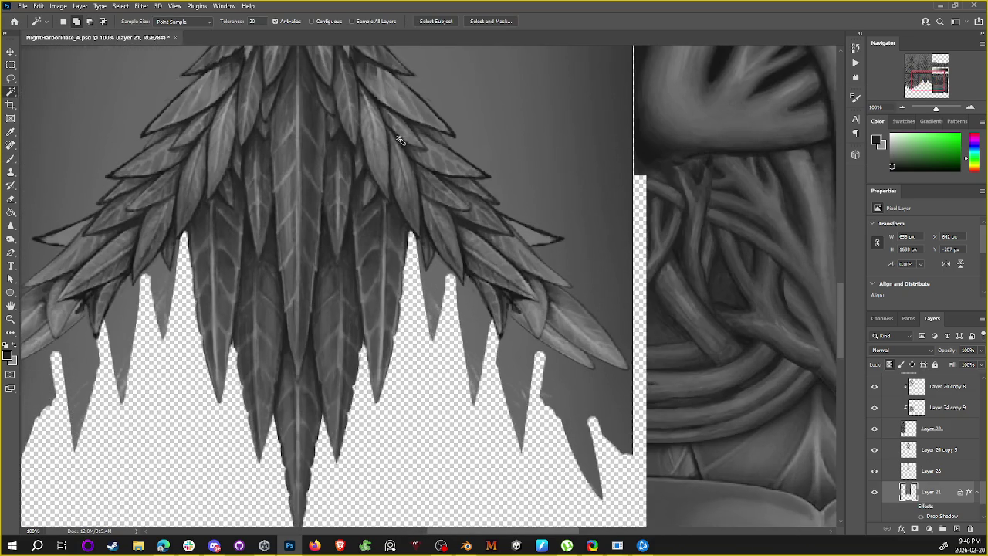
pyautogui.press('b')
pyautogui.keyDown('alt'); pyautogui.click(379, 102); pyautogui.keyUp('alt')
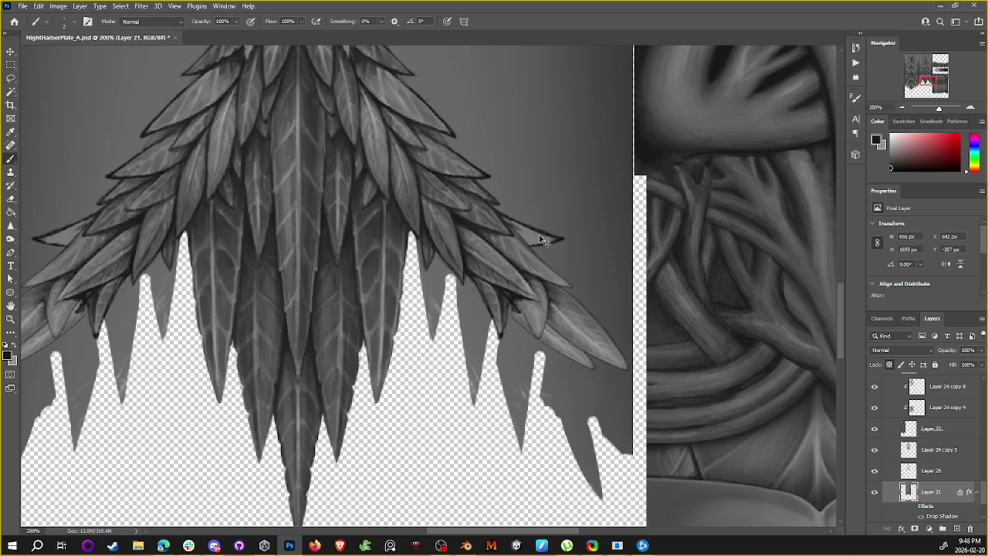
pyautogui.moveTo(548, 240)
pyautogui.mouseDown()
pyautogui.moveTo(516, 224)
pyautogui.moveTo(540, 240)
pyautogui.mouseUp()
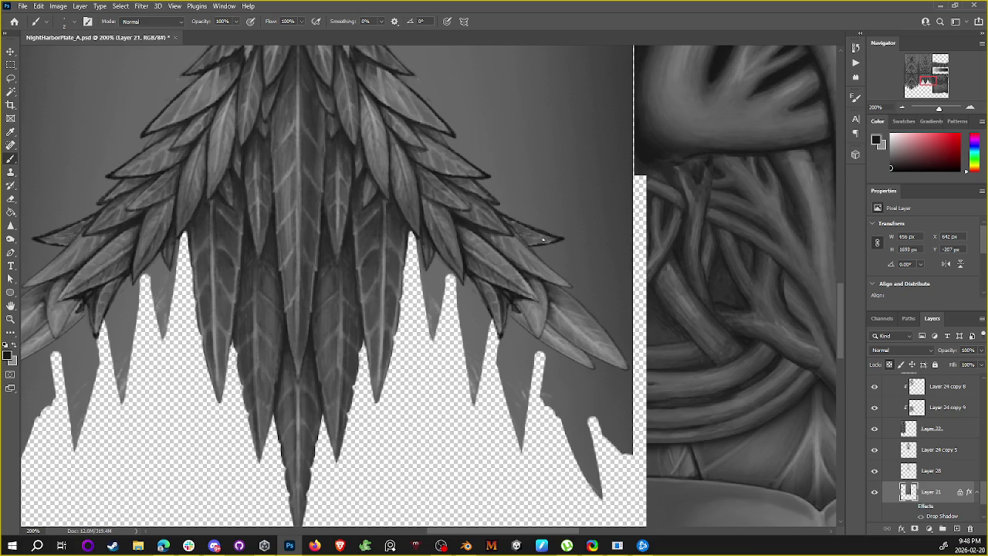
# Step: Sample lighter and darker leaf shades from the right-wing leaves
pyautogui.keyDown('alt'); pyautogui.click(474, 229); pyautogui.keyUp('alt')
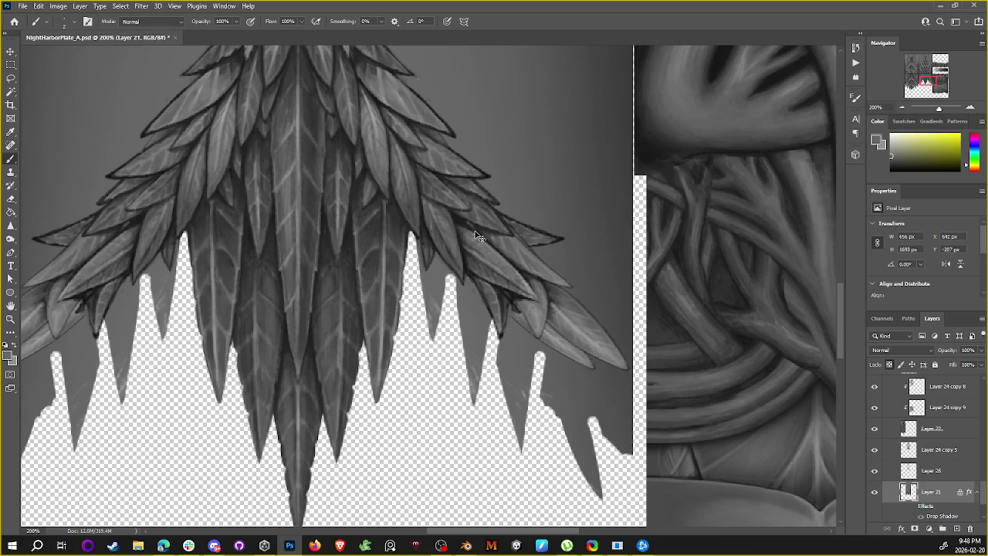
pyautogui.keyDown('alt'); pyautogui.click(466, 225); pyautogui.keyUp('alt')
pyautogui.keyDown('alt'); pyautogui.click(459, 221); pyautogui.keyUp('alt')
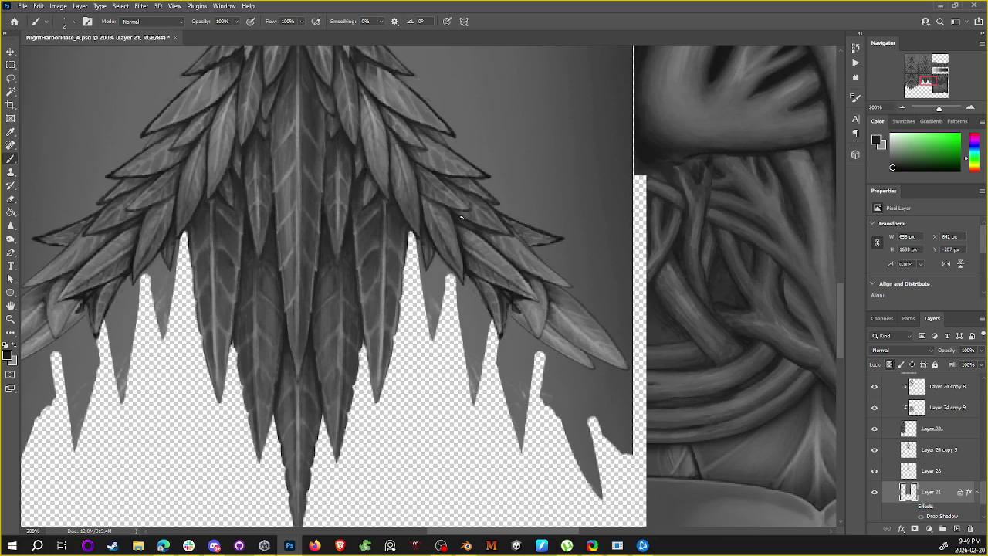
pyautogui.keyDown('alt'); pyautogui.click(463, 243); pyautogui.keyUp('alt')
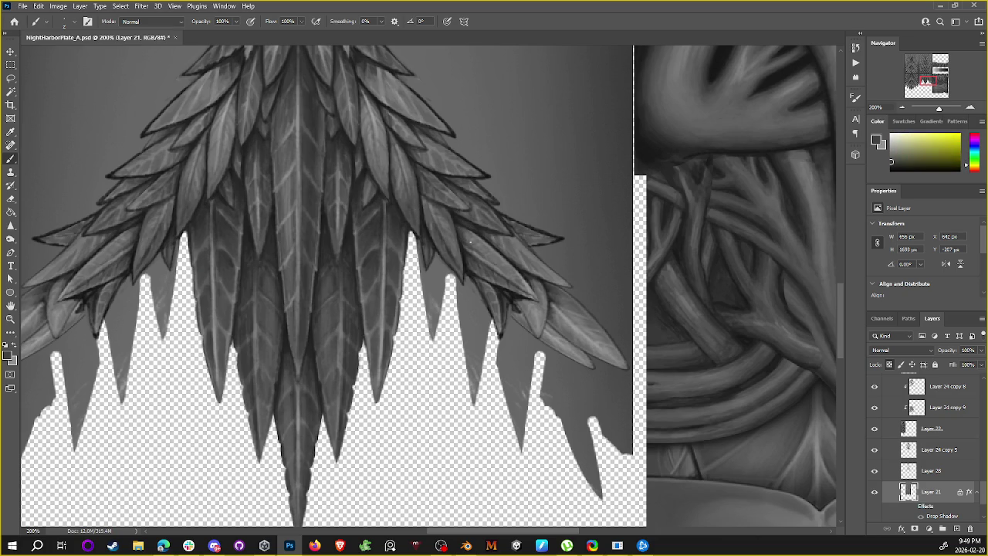
pyautogui.keyDown('alt'); pyautogui.click(454, 248); pyautogui.keyUp('alt')
pyautogui.keyDown('alt'); pyautogui.click(451, 247); pyautogui.keyUp('alt')
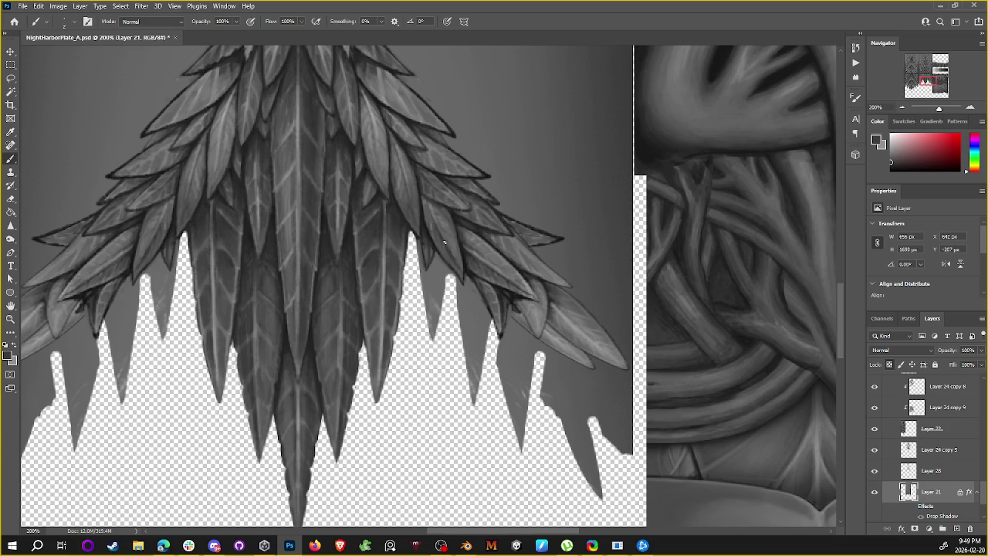
pyautogui.keyDown('alt'); pyautogui.click(447, 248); pyautogui.keyUp('alt')
# Step: Sample nearby leaf tones and a neutral grey from the leaves
pyautogui.keyDown('alt'); pyautogui.click(462, 219); pyautogui.keyUp('alt')
pyautogui.keyDown('alt'); pyautogui.click(425, 199); pyautogui.keyUp('alt')
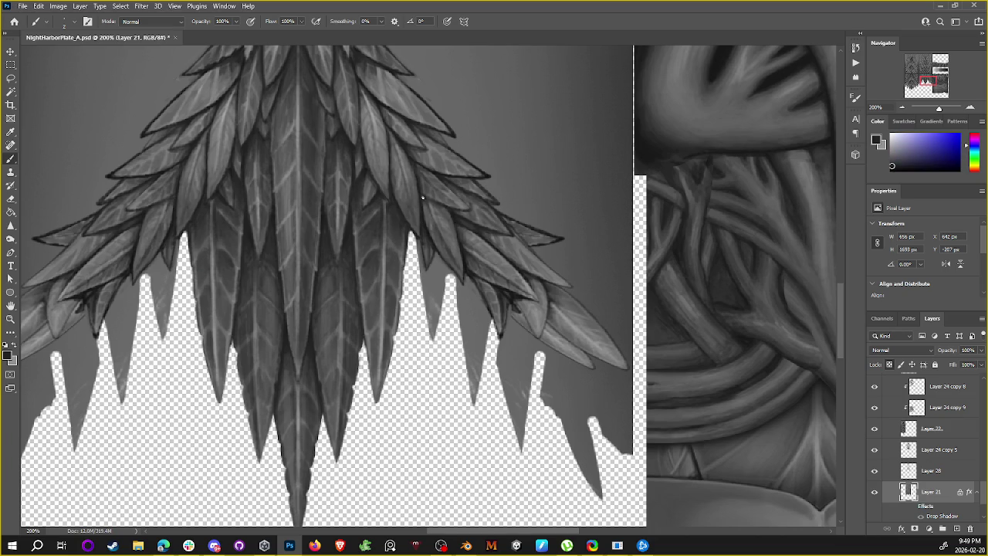
pyautogui.keyDown('alt'); pyautogui.click(424, 203); pyautogui.keyUp('alt')
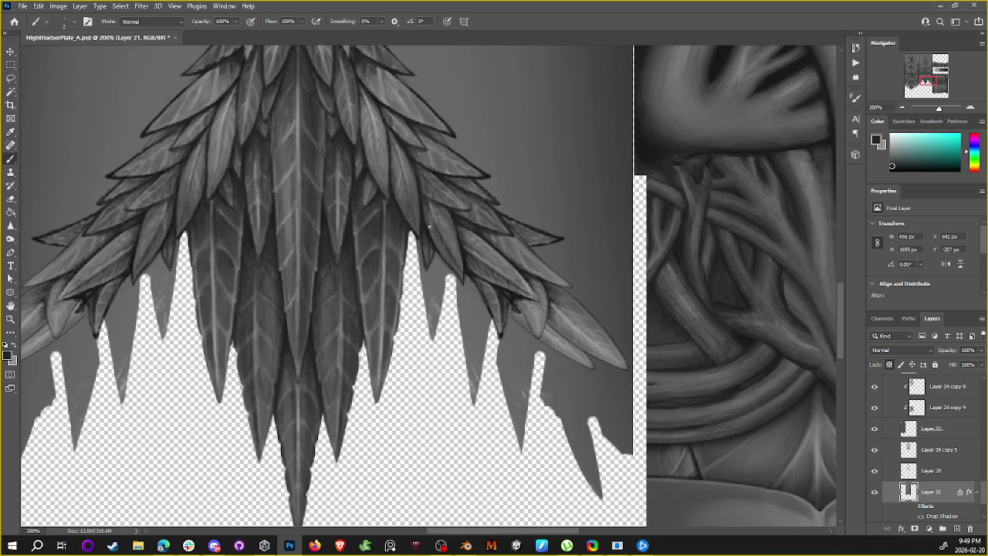
pyautogui.keyDown('alt'); pyautogui.click(421, 197); pyautogui.keyUp('alt')
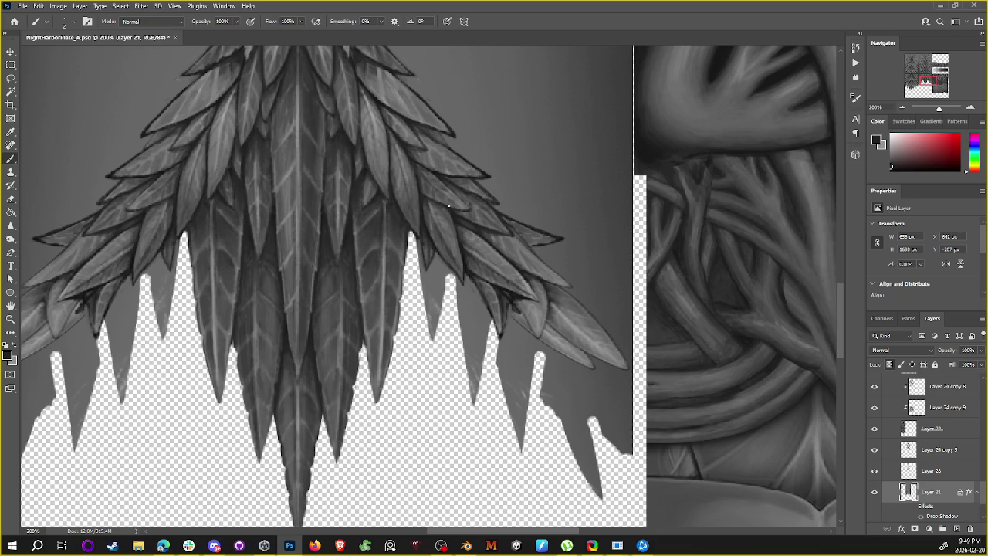
pyautogui.scroll(-5, 565, 111)
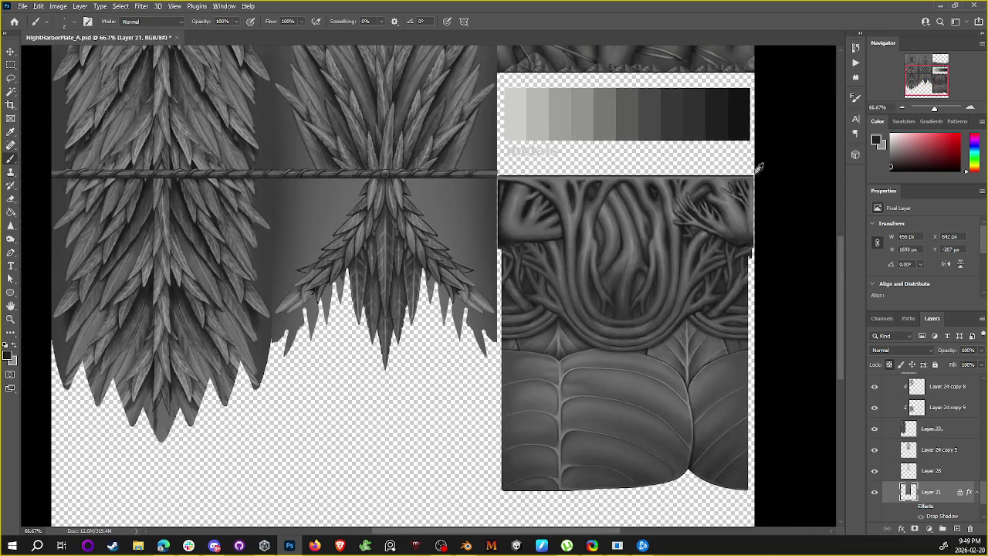
# Step: Zoom in, sample dark and lighter leaf tones, and save the document
pyautogui.scroll(3, 532, 126)
pyautogui.scroll(2, 461, 265)
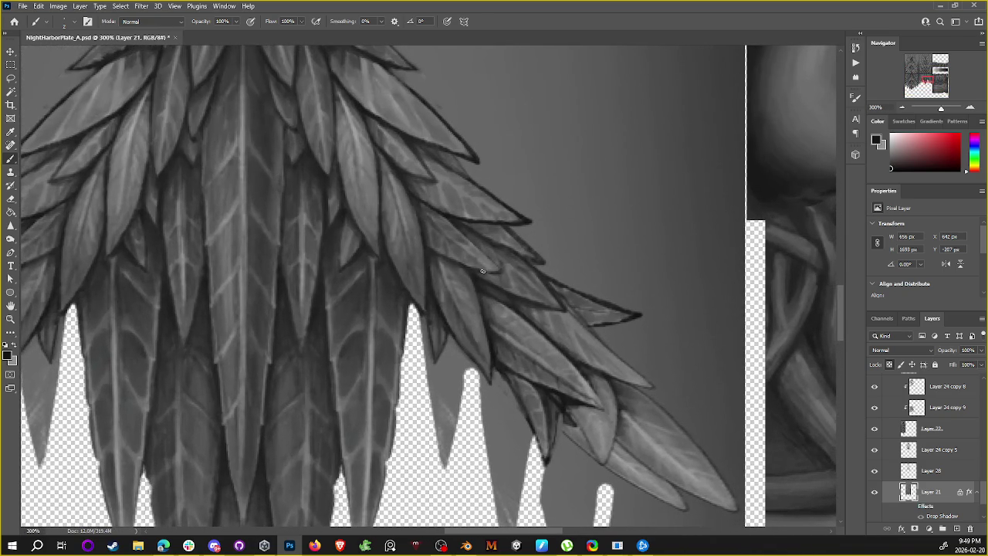
pyautogui.keyDown('alt'); pyautogui.click(433, 288); pyautogui.keyUp('alt')
pyautogui.keyDown('alt'); pyautogui.click(432, 276); pyautogui.keyUp('alt')
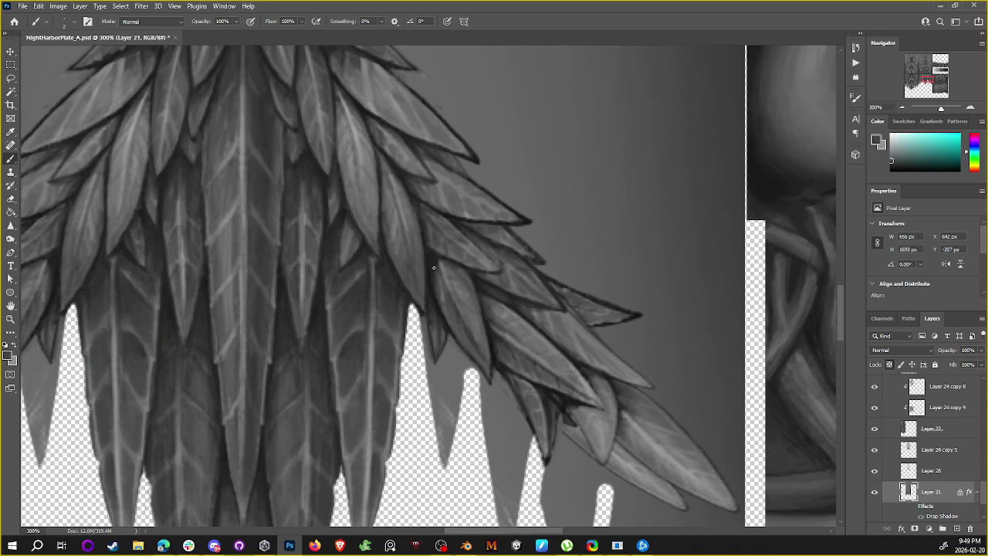
pyautogui.keyDown('alt'); pyautogui.click(433, 276); pyautogui.keyUp('alt')
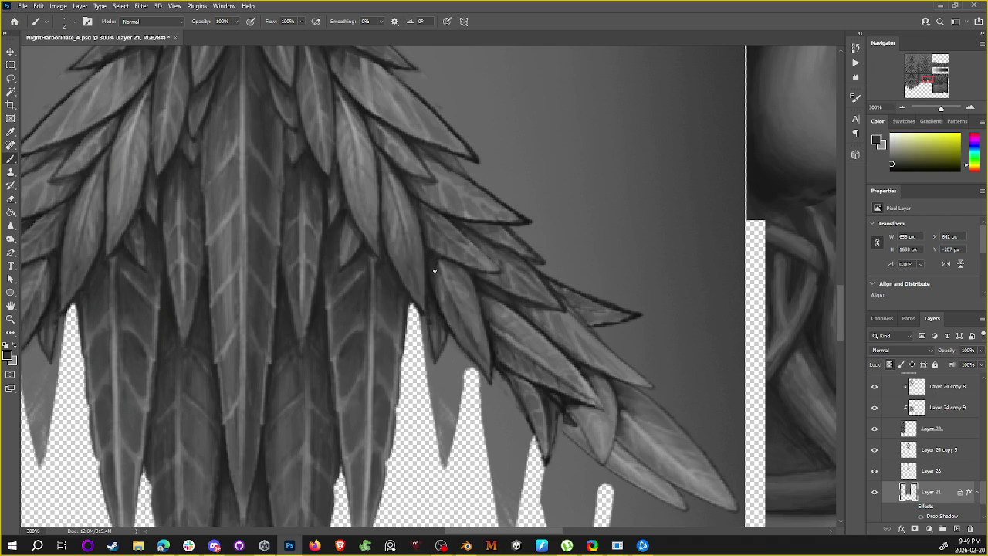
pyautogui.hotkey('ctrl', 's')
# Step: Zoom out to review the whole plate, then zoom back in on the frond's lower right tips
pyautogui.keyDown('alt'); pyautogui.click(436, 293); pyautogui.keyUp('alt')
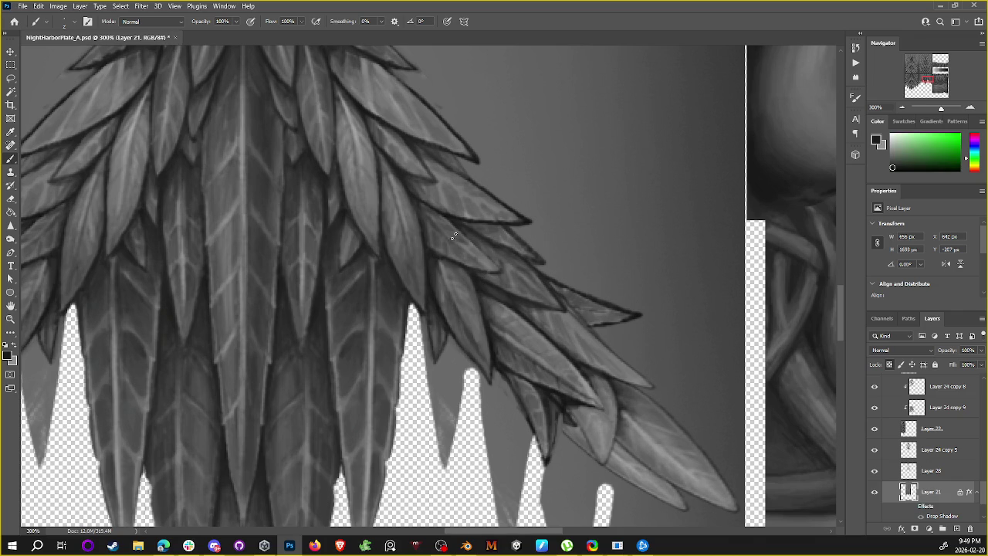
pyautogui.hotkey('ctrl', '-')
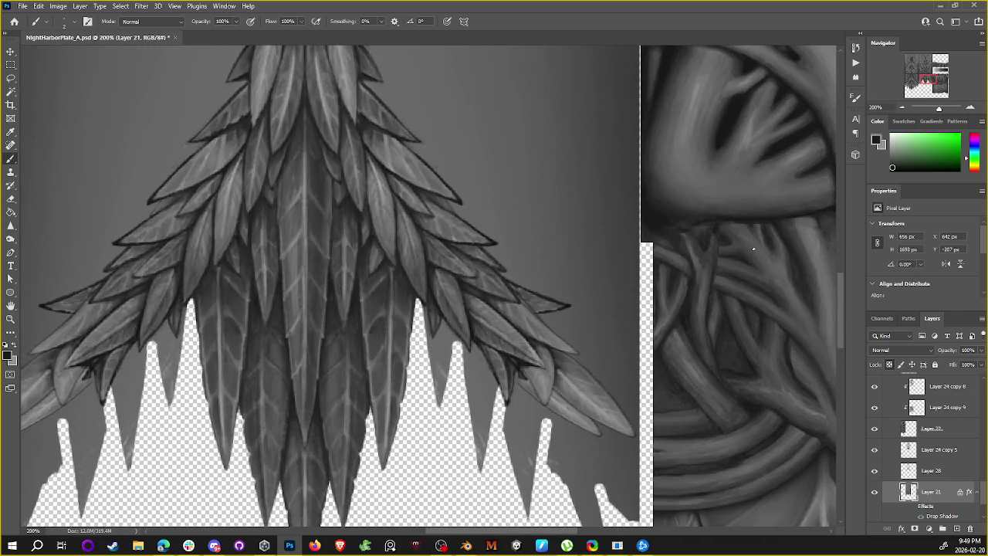
pyautogui.hotkey('ctrl', '-')
pyautogui.hotkey('ctrl', '-')
pyautogui.keyDown('alt'); pyautogui.click(707, 166); pyautogui.keyUp('alt')
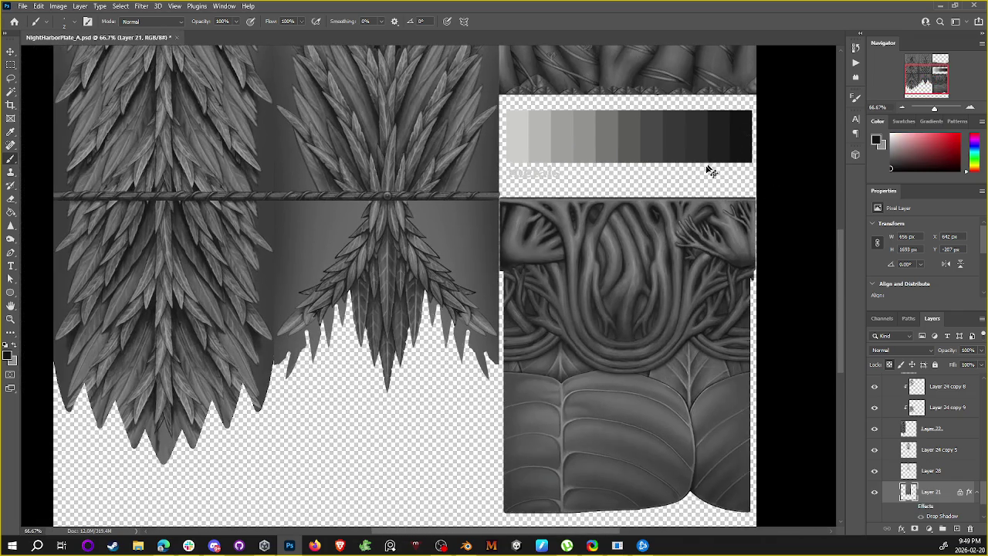
pyautogui.hotkey('ctrl', '+')
pyautogui.hotkey('ctrl', '+')
pyautogui.hotkey('ctrl', '+')
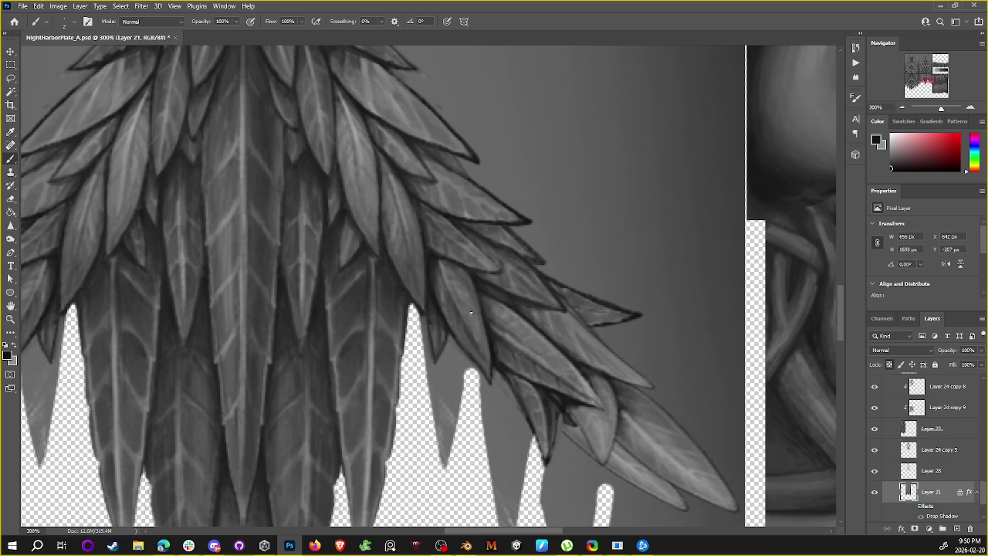
pyautogui.moveTo(508, 320); pyautogui.dragTo(594, 197)
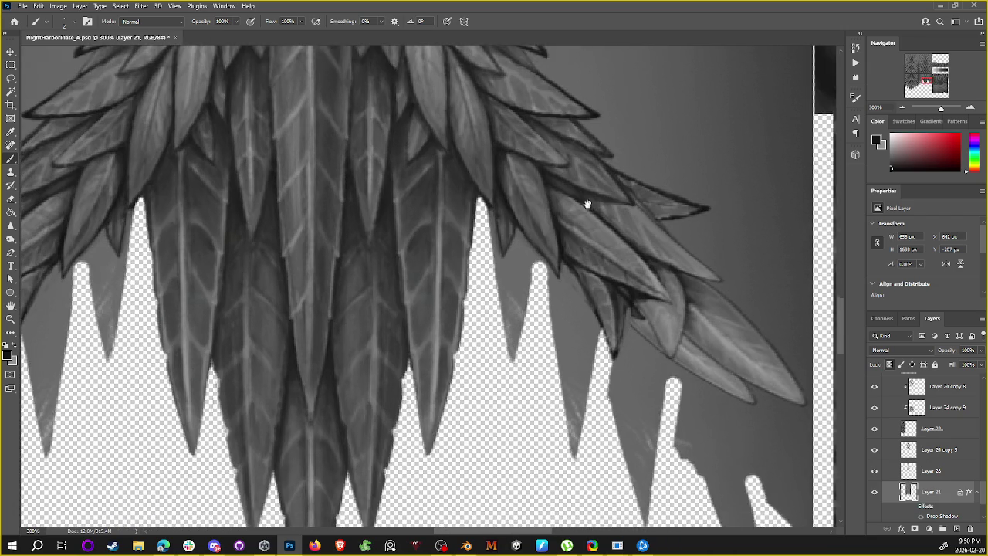
# Step: Leave Layer 21's transparency unlocked, cycle to the Pencil, and swap foreground and background colours
pyautogui.click(889, 365)
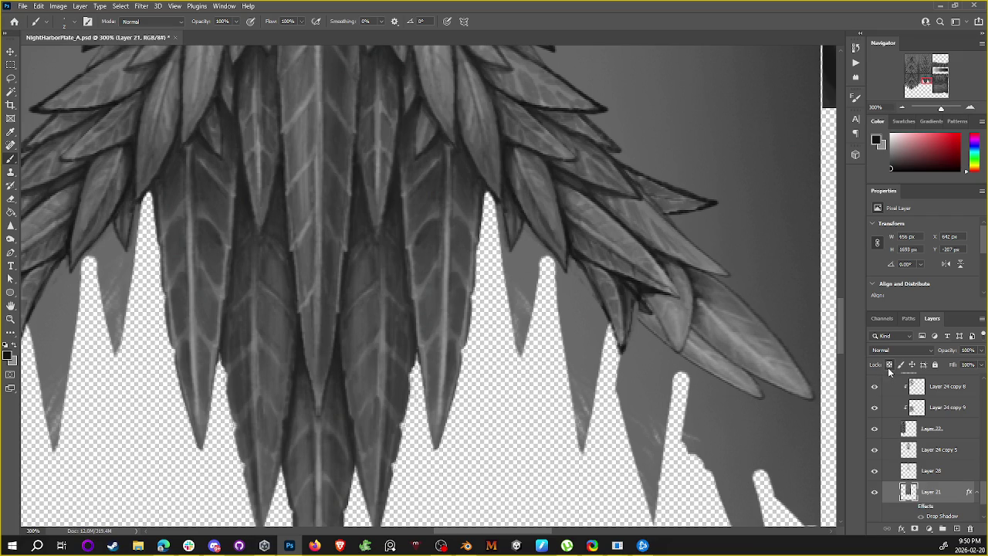
pyautogui.click(890, 366)
pyautogui.hotkey('shift', 'b')
pyautogui.press('x')
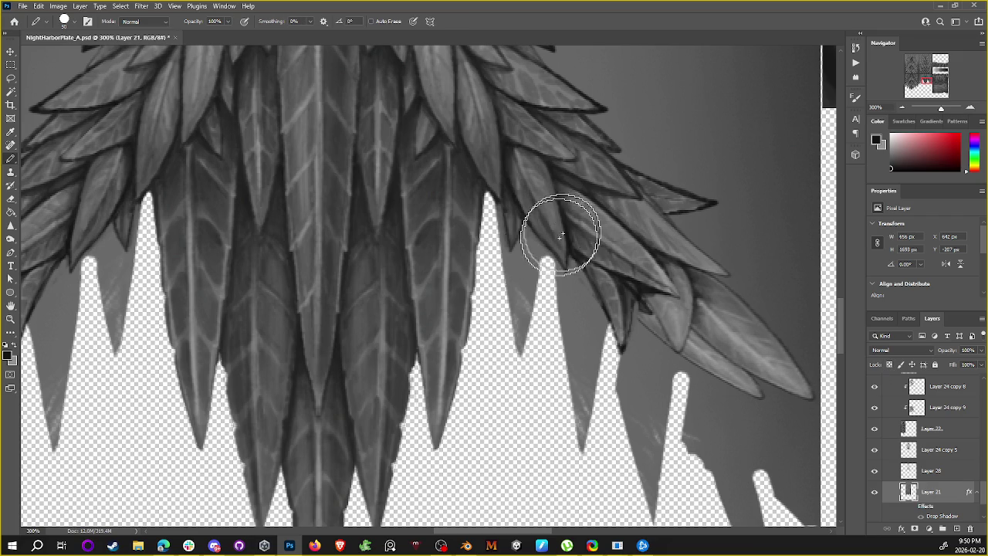
# Step: Switch back to the Brush and choose the Hard Round preset
pyautogui.click(73, 21)
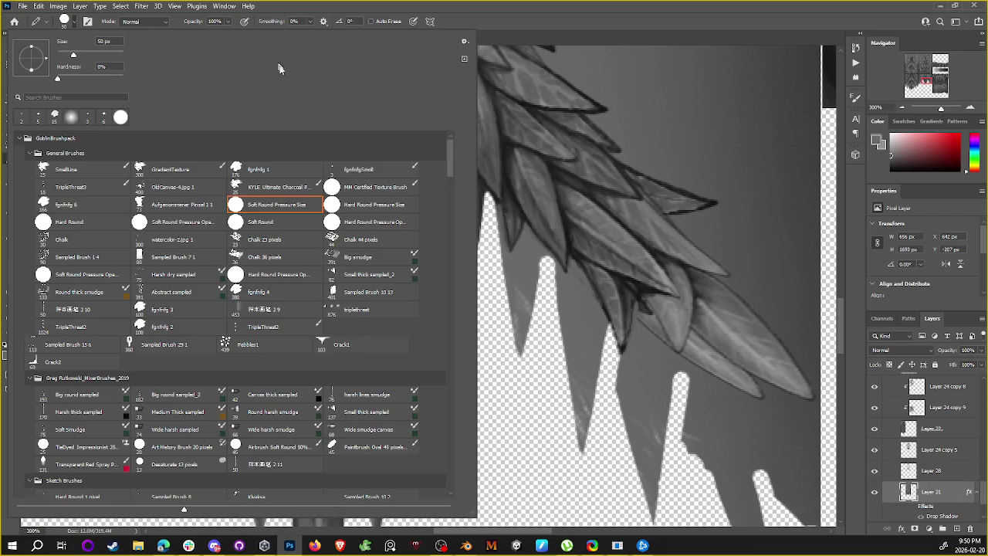
pyautogui.press('Escape')
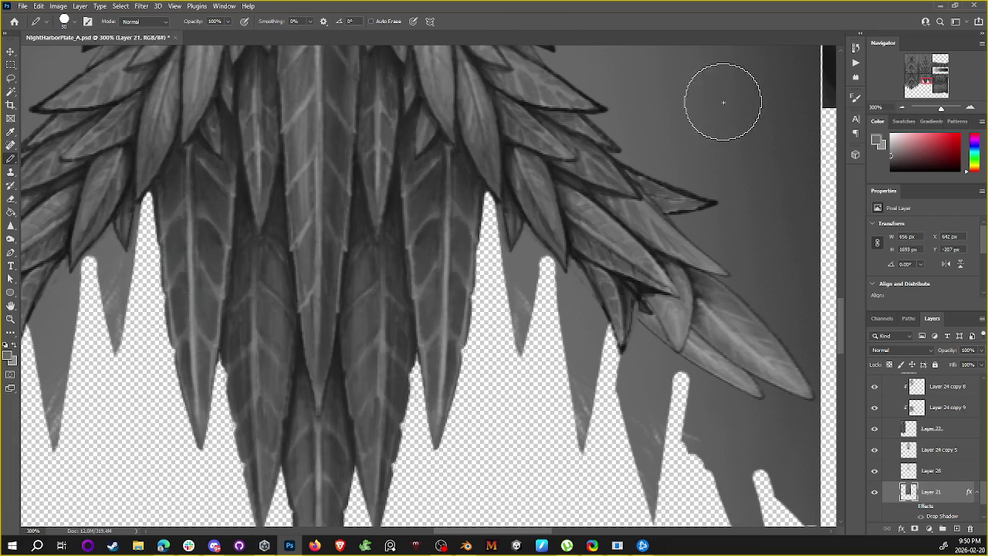
pyautogui.hotkey('shift', 'b')
pyautogui.click(71, 23)
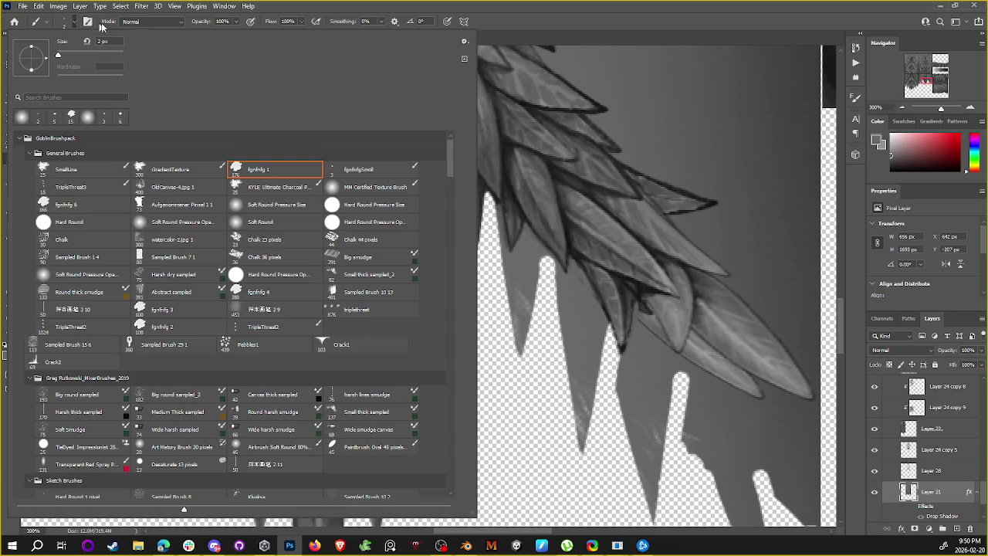
pyautogui.click(81, 222)
pyautogui.click(525, 270)
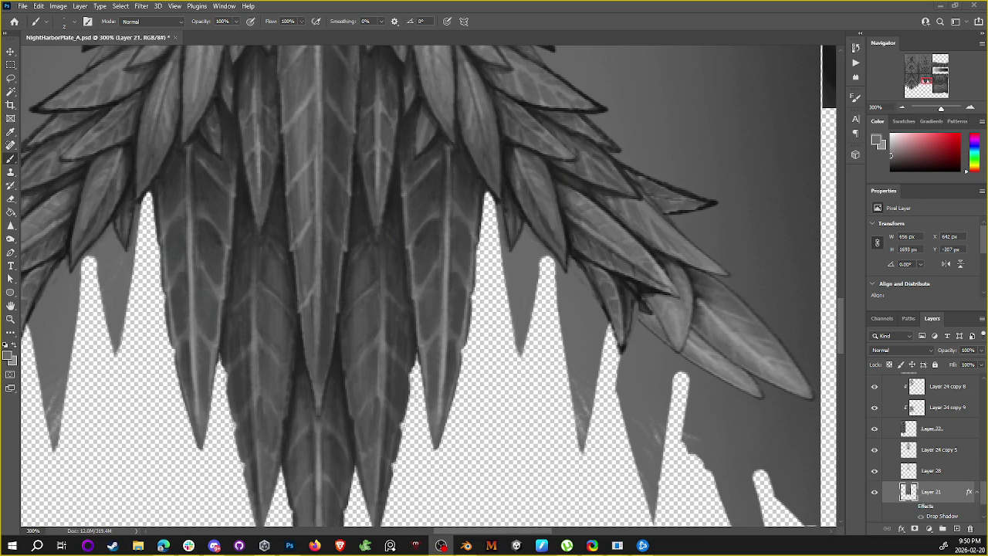
# Step: Lasso-select a thin sliver along the wing edge over the lower spikes
pyautogui.moveTo(518, 170); pyautogui.dragTo(515, 190)
pyautogui.press('l')
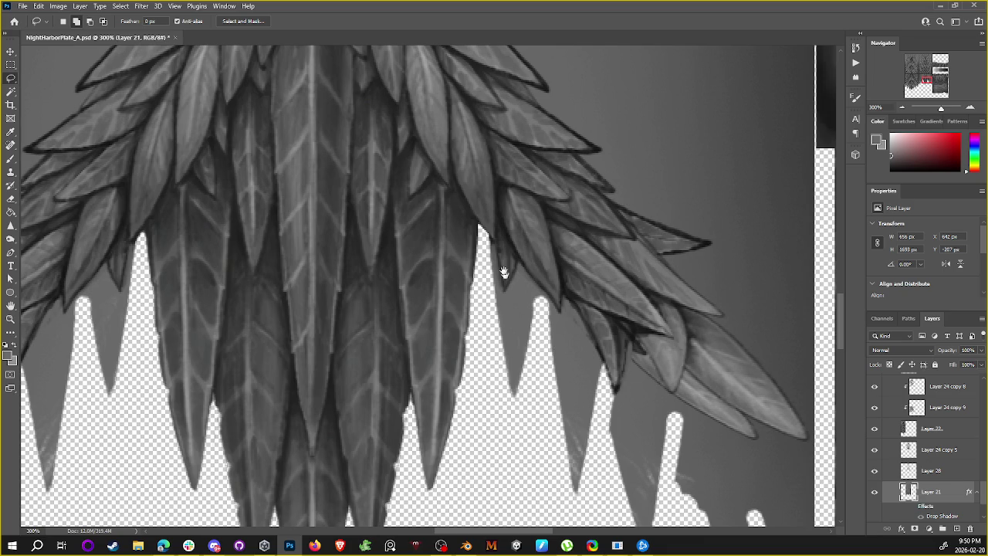
pyautogui.moveTo(502, 269); pyautogui.dragTo(613, 187)
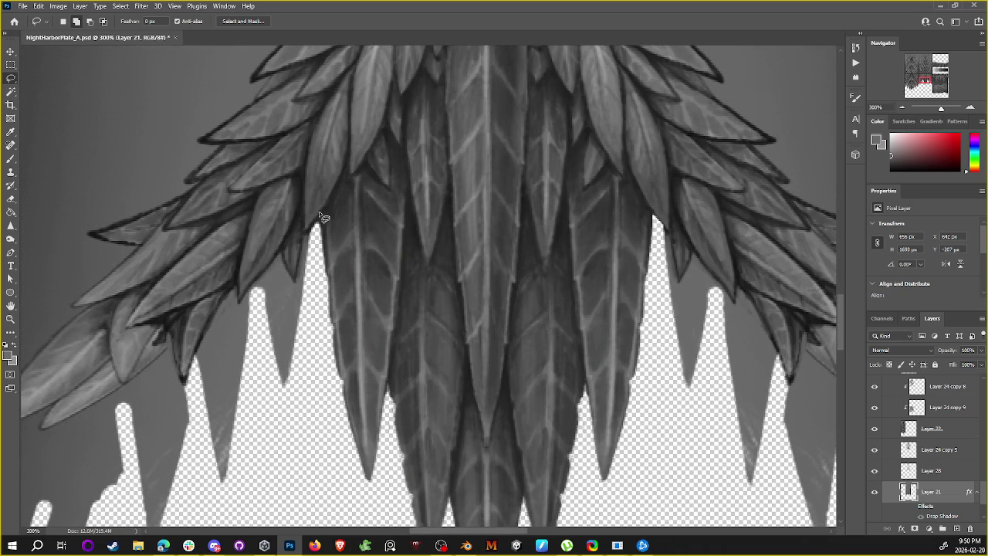
pyautogui.moveTo(315, 224); pyautogui.dragTo(311, 251)
pyautogui.scroll(-3, 567, 137)
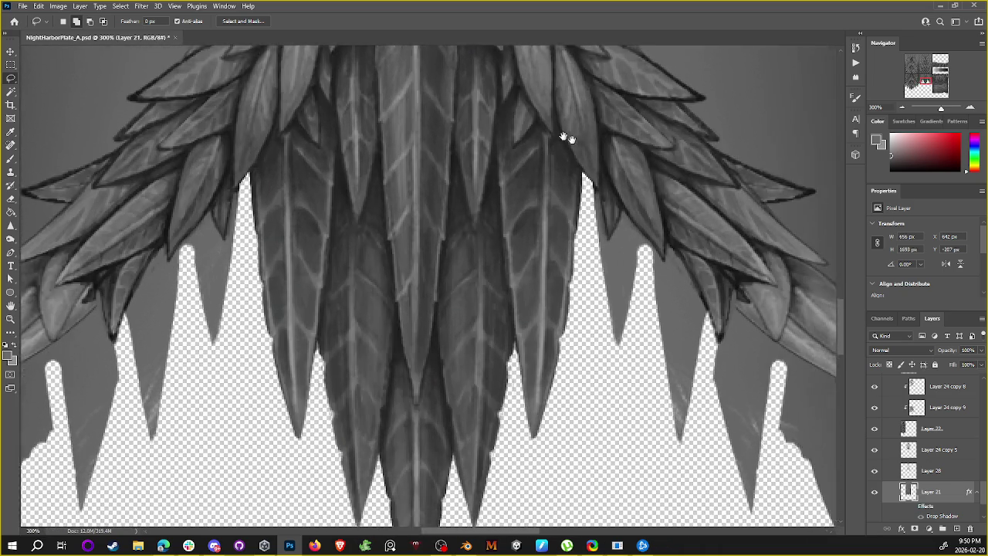
pyautogui.scroll(2, 584, 143)
# Step: Paint a mirrored brush line down the spike edge, redoing the first attempt
pyautogui.press('b')
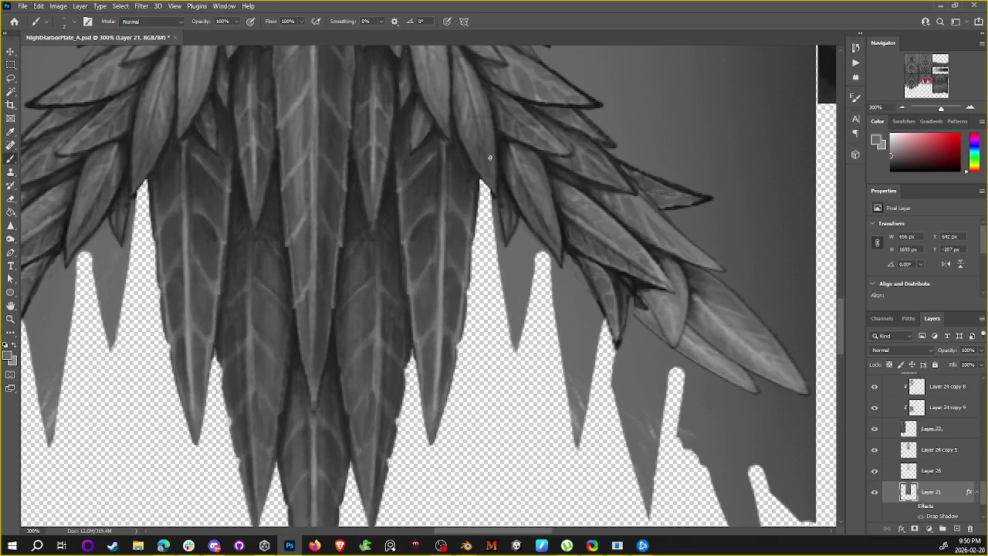
pyautogui.keyDown('alt'); pyautogui.click(497, 188); pyautogui.keyUp('alt')
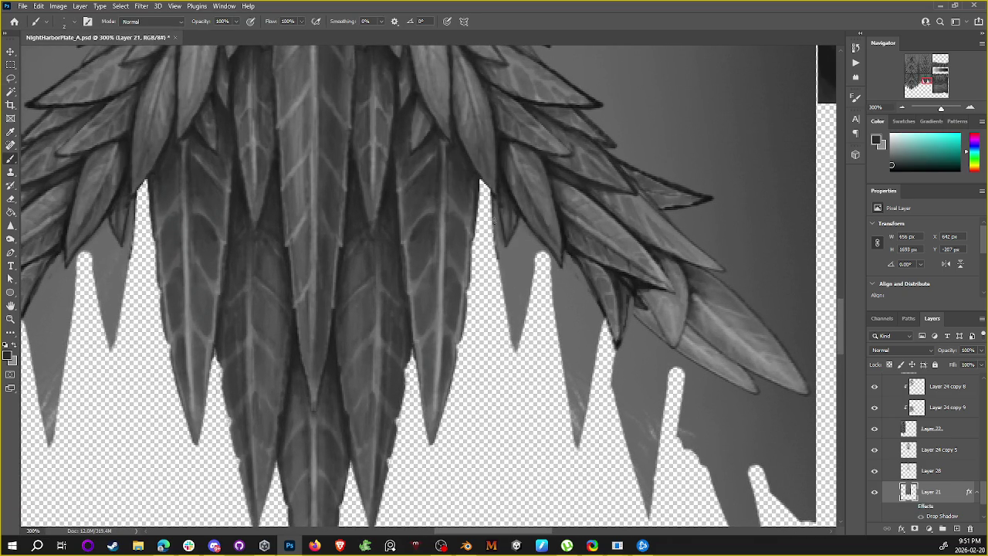
pyautogui.scroll(-2, 491, 216)
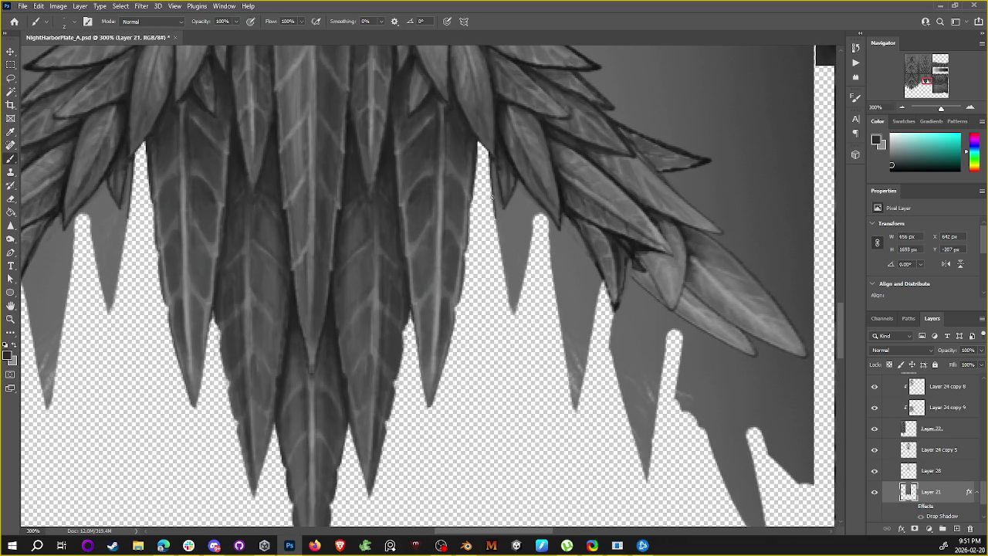
pyautogui.moveTo(498, 244); pyautogui.dragTo(506, 288)
pyautogui.hotkey('ctrl', 'z')
pyautogui.moveTo(494, 191)
pyautogui.mouseDown()
pyautogui.moveTo(514, 313)
pyautogui.moveTo(532, 204)
pyautogui.mouseUp()
# Step: Clear the small selection near the feather tip and sample a colour from the artwork
pyautogui.press('l')
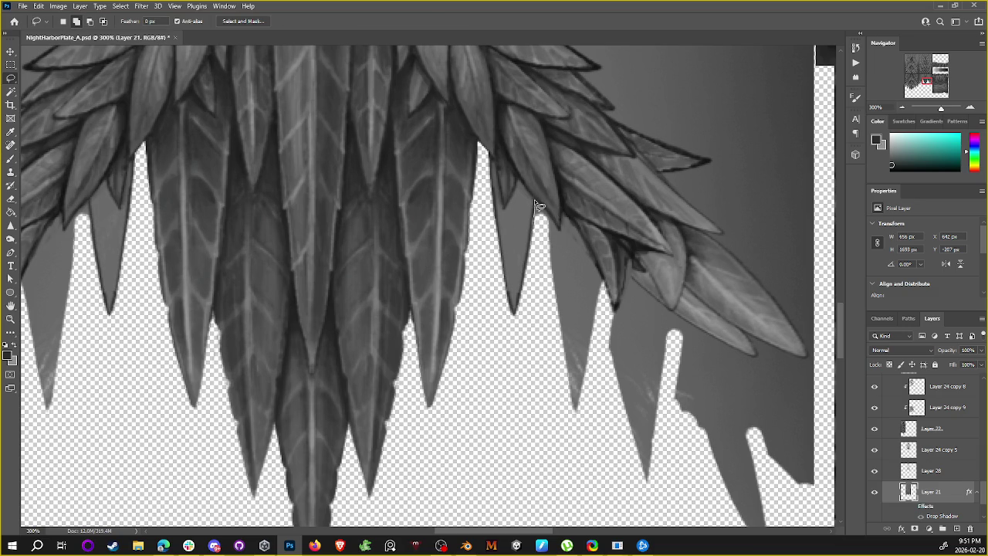
pyautogui.moveTo(527, 393); pyautogui.dragTo(723, 288)
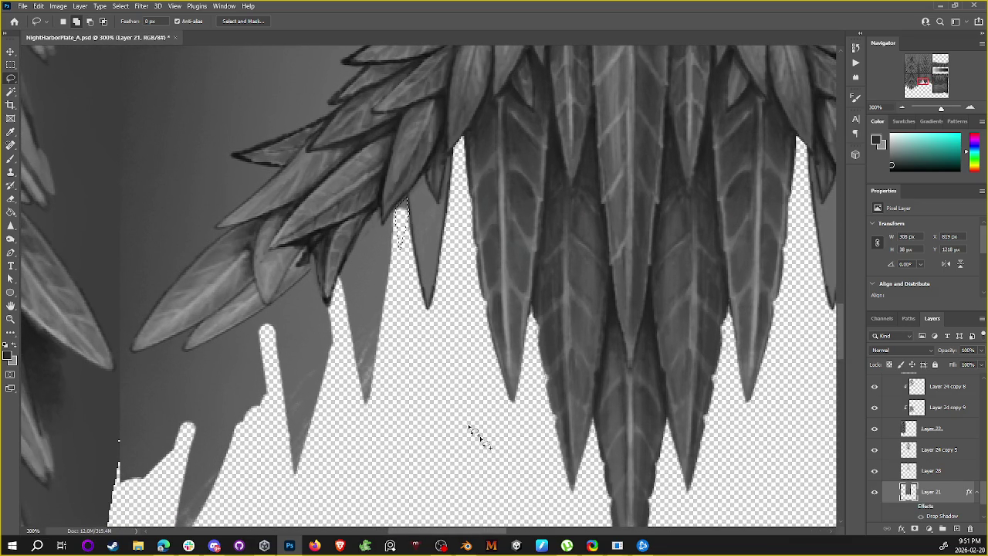
pyautogui.click(496, 451)
pyautogui.hscroll(5, 481, 214)
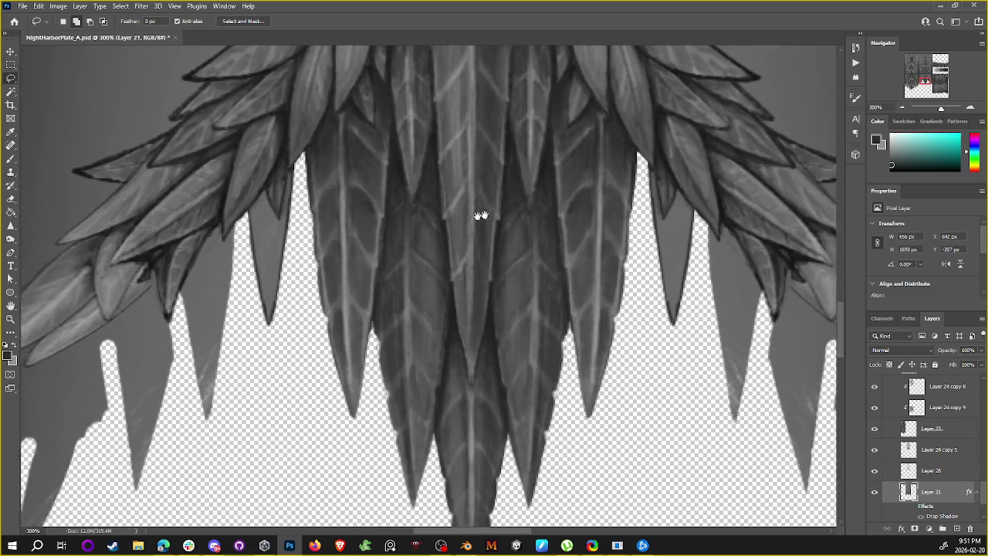
pyautogui.hscroll(2, 591, 31)
pyautogui.press('b')
pyautogui.keyDown('alt'); pyautogui.click(603, 234); pyautogui.keyUp('alt')
pyautogui.hscroll(-2, 610, 262)
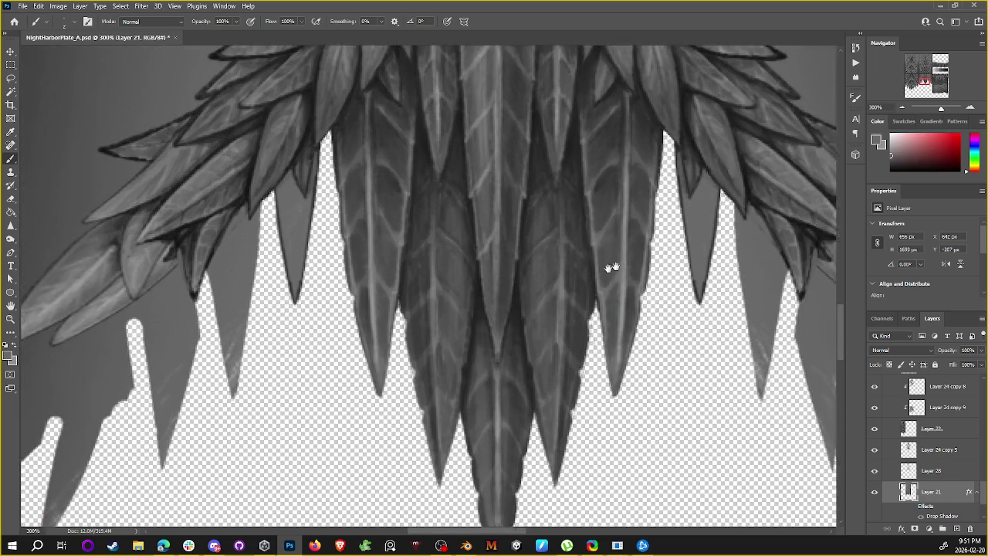
# Step: Paint a stroke along the hanging feather's edge, undoing and repainting it once
pyautogui.hscroll(-1, 541, 224)
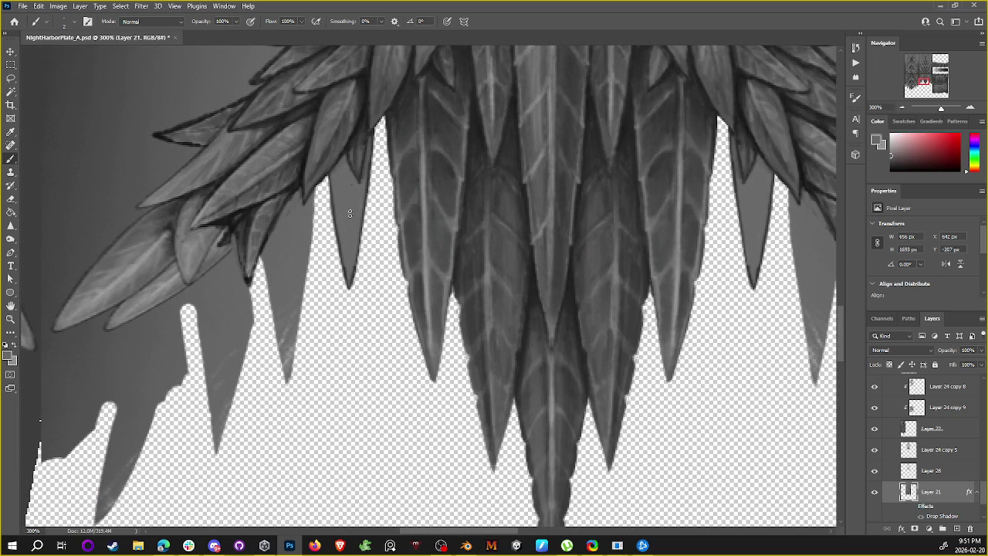
pyautogui.moveTo(368, 144); pyautogui.dragTo(366, 189)
pyautogui.hotkey('ctrl', 'z')
pyautogui.moveTo(368, 141); pyautogui.dragTo(365, 186)
pyautogui.moveTo(724, 170)
pyautogui.mouseDown()
pyautogui.moveTo(543, 193)
pyautogui.moveTo(609, 227)
pyautogui.mouseUp()
# Step: Sample a dark feather colour and retry the dark outline along the feather tip
pyautogui.keyDown('alt'); pyautogui.click(434, 135); pyautogui.keyUp('alt')
pyautogui.hotkey('ctrl', 'z')
pyautogui.moveTo(437, 208); pyautogui.dragTo(425, 277)
pyautogui.hotkey('ctrl', 'z')
pyautogui.moveTo(431, 236); pyautogui.dragTo(423, 297)
pyautogui.hotkey('ctrl', 'z')
pyautogui.moveTo(436, 214); pyautogui.dragTo(423, 293)
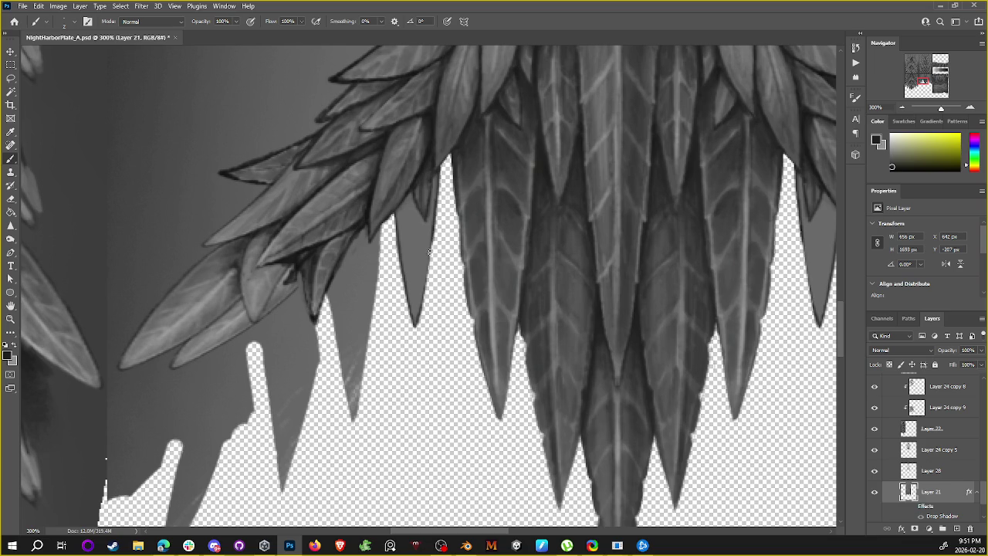
# Step: Redraw the dark outline cleanly from the feather top down to its tip
pyautogui.hotkey('ctrl', 'z')
pyautogui.moveTo(437, 201); pyautogui.dragTo(420, 310)
pyautogui.hotkey('ctrl', 'z')
pyautogui.moveTo(434, 214)
pyautogui.mouseDown()
pyautogui.moveTo(417, 312)
pyautogui.moveTo(455, 251)
pyautogui.mouseUp()
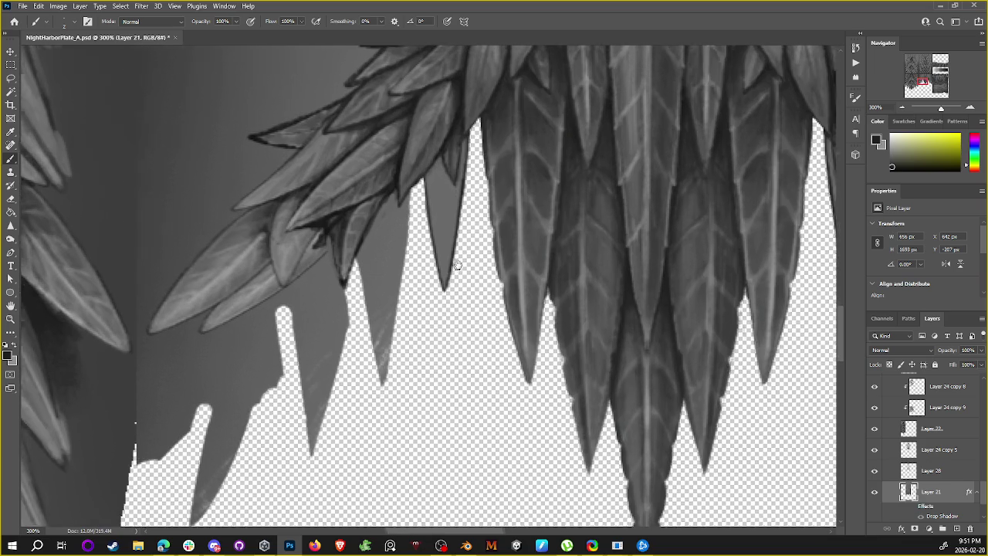
pyautogui.scroll(1, 450, 217)
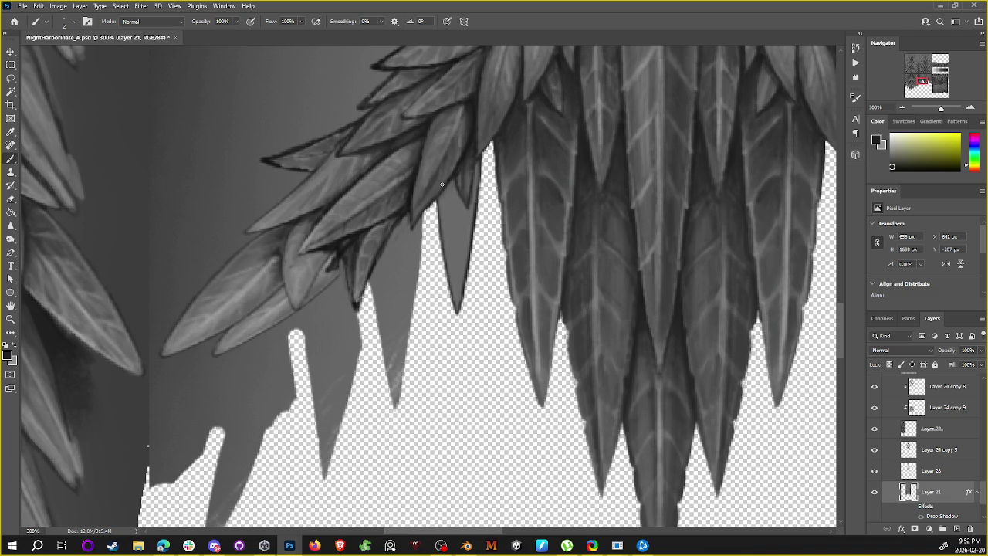
pyautogui.moveTo(478, 189); pyautogui.dragTo(522, 211)
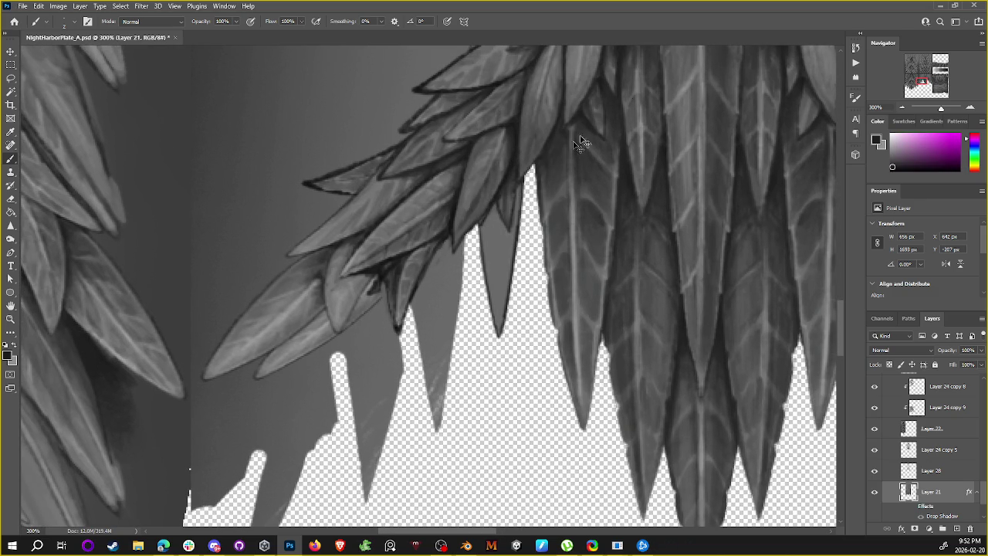
# Step: Select the fgnfnfg 1 textured brush at about 6 px and lock Layer 21's transparent pixels
pyautogui.click(69, 24)
pyautogui.click(262, 169)
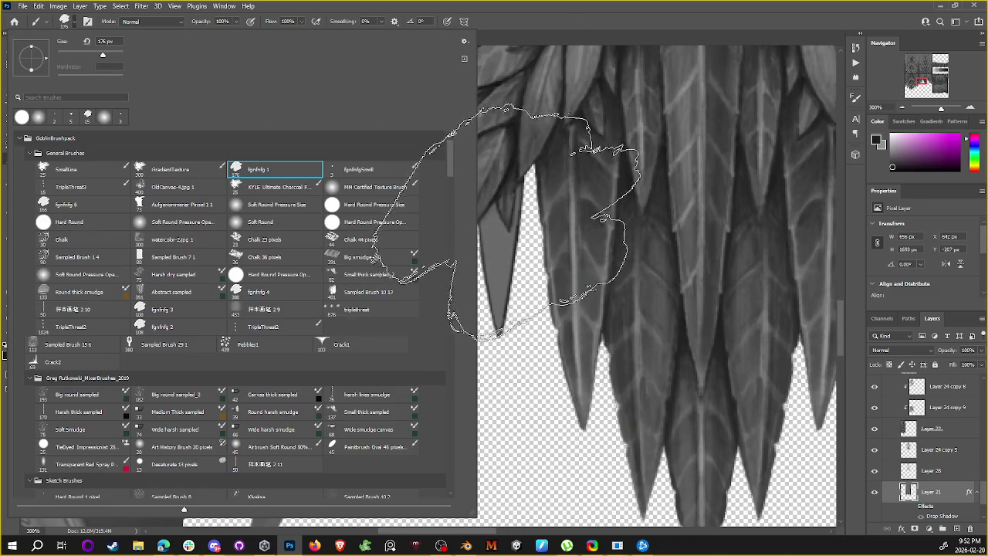
pyautogui.click(519, 222)
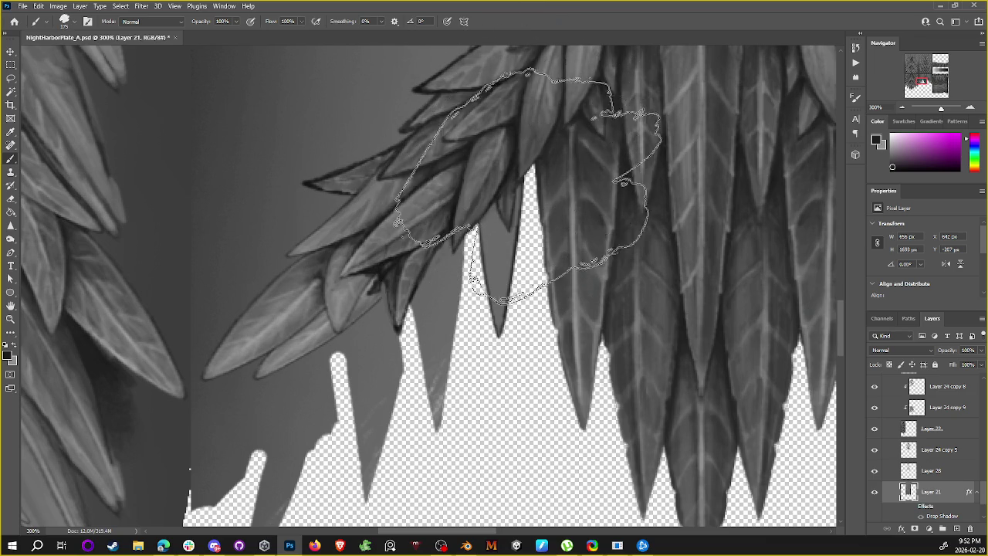
pyautogui.press(',')
pyautogui.click(889, 365)
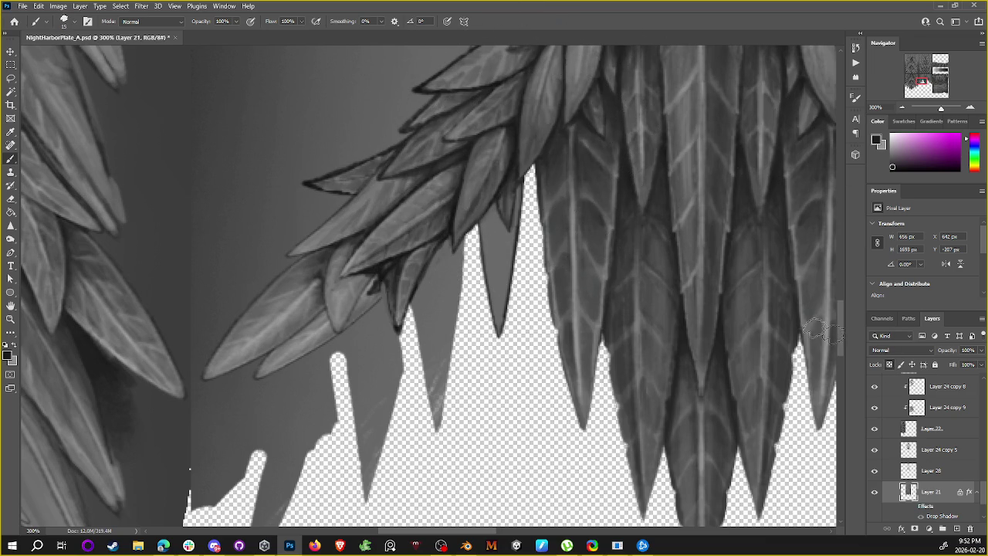
pyautogui.press('[')
# Step: Sample dark and light greys from the leaves and dab dark outline paint on leaf edges
pyautogui.keyDown('alt'); pyautogui.click(512, 156); pyautogui.keyUp('alt')
pyautogui.click(491, 228)
pyautogui.keyDown('alt'); pyautogui.click(494, 238); pyautogui.keyUp('alt')
pyautogui.keyDown('alt'); pyautogui.click(493, 220); pyautogui.keyUp('alt')
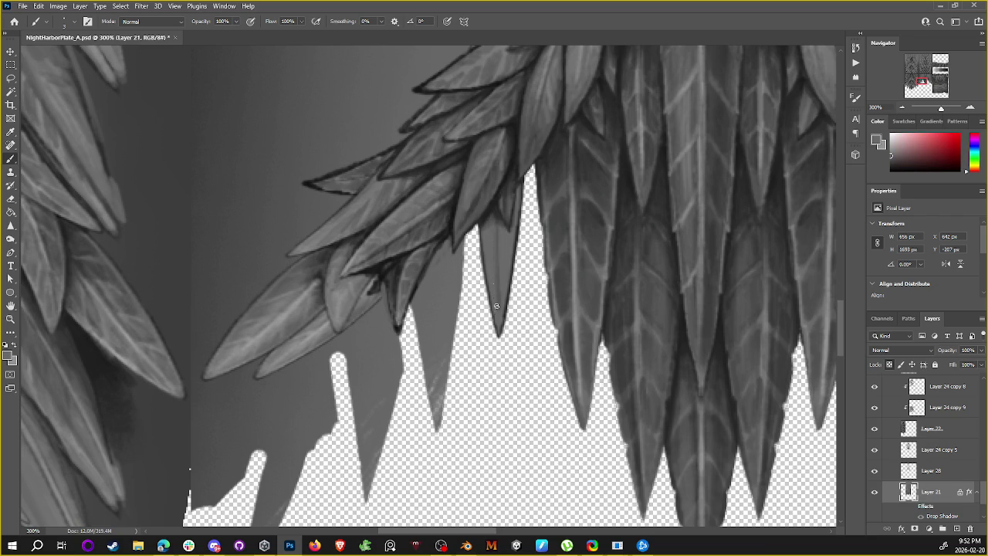
pyautogui.keyDown('alt'); pyautogui.click(492, 207); pyautogui.keyUp('alt')
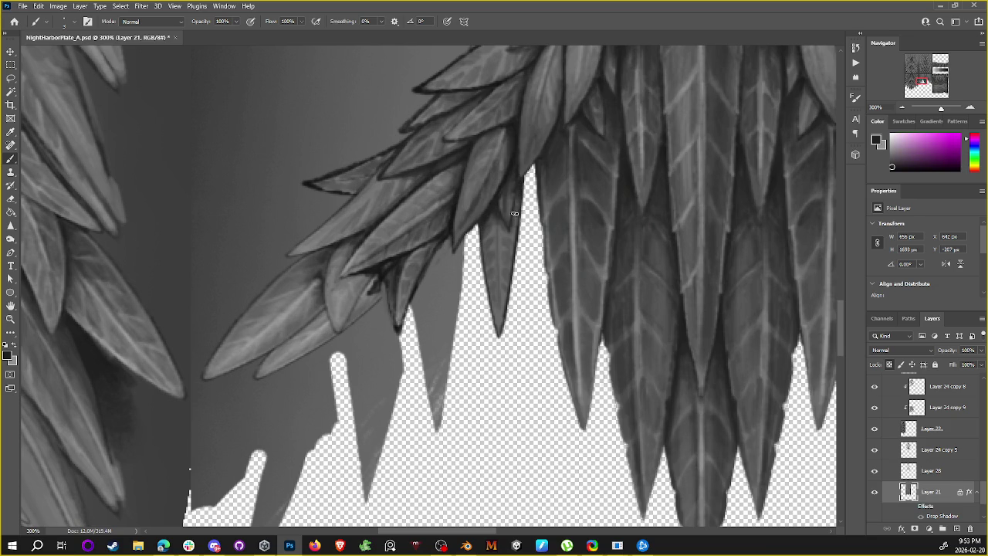
pyautogui.keyDown('alt'); pyautogui.click(543, 87); pyautogui.keyUp('alt')
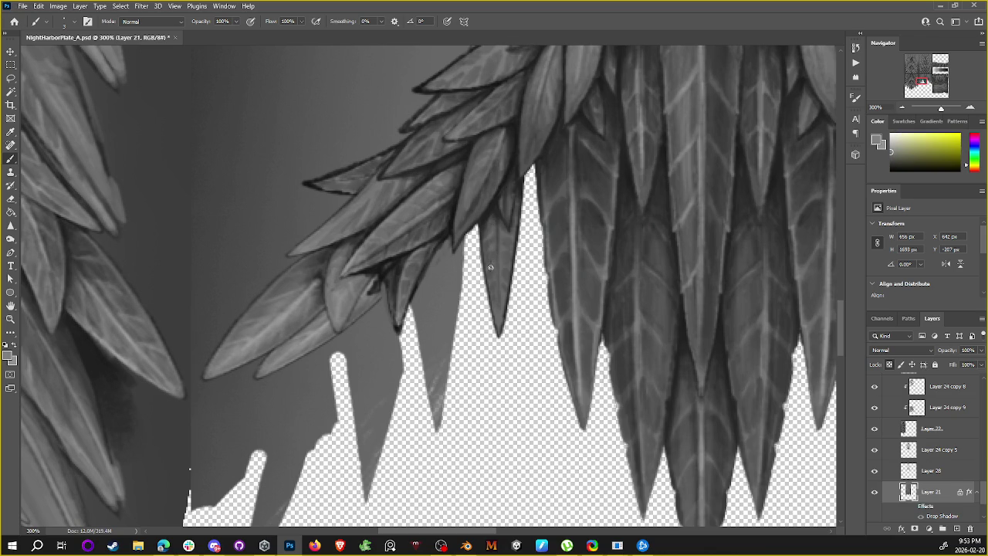
pyautogui.keyDown('alt'); pyautogui.click(490, 210); pyautogui.keyUp('alt')
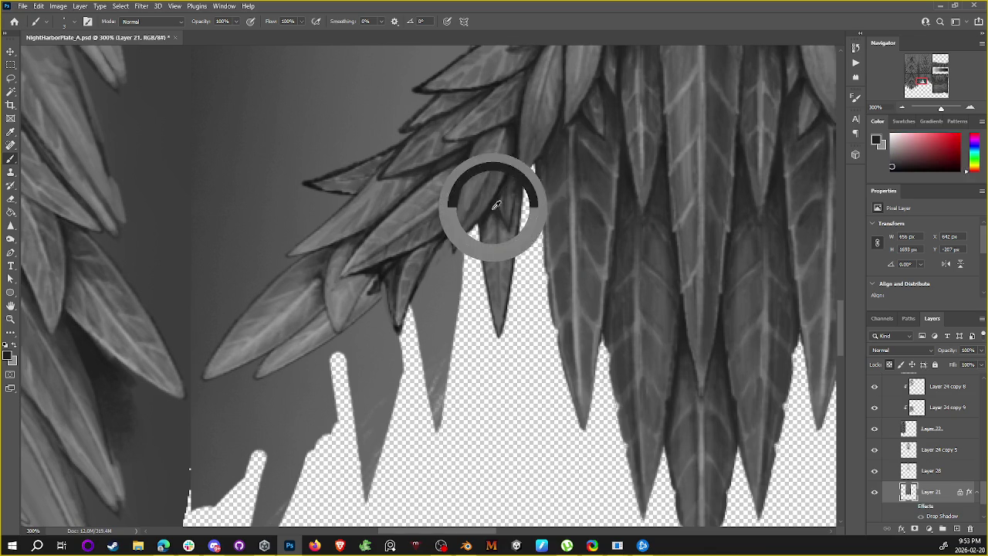
pyautogui.keyDown('alt'); pyautogui.click(488, 210); pyautogui.keyUp('alt')
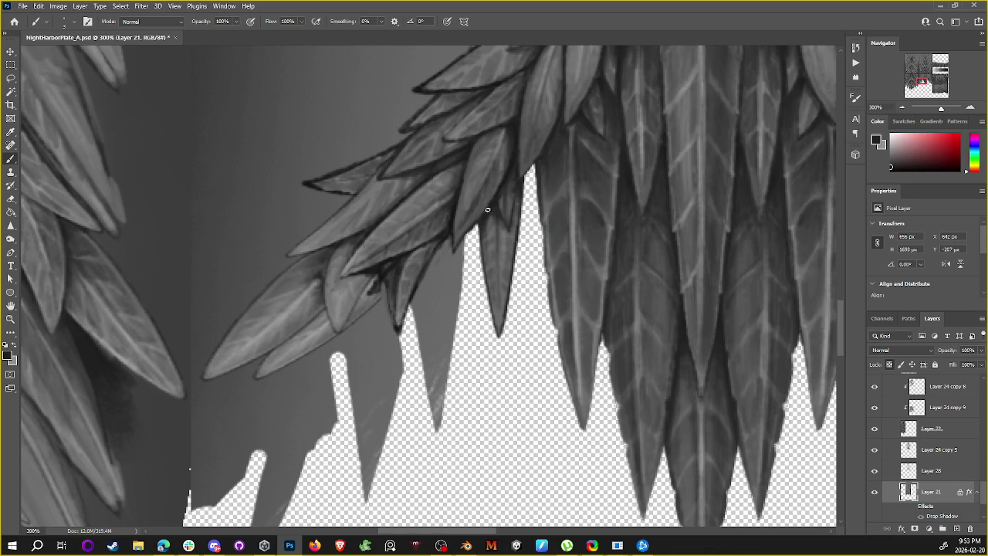
pyautogui.keyDown('alt'); pyautogui.click(490, 209); pyautogui.keyUp('alt')
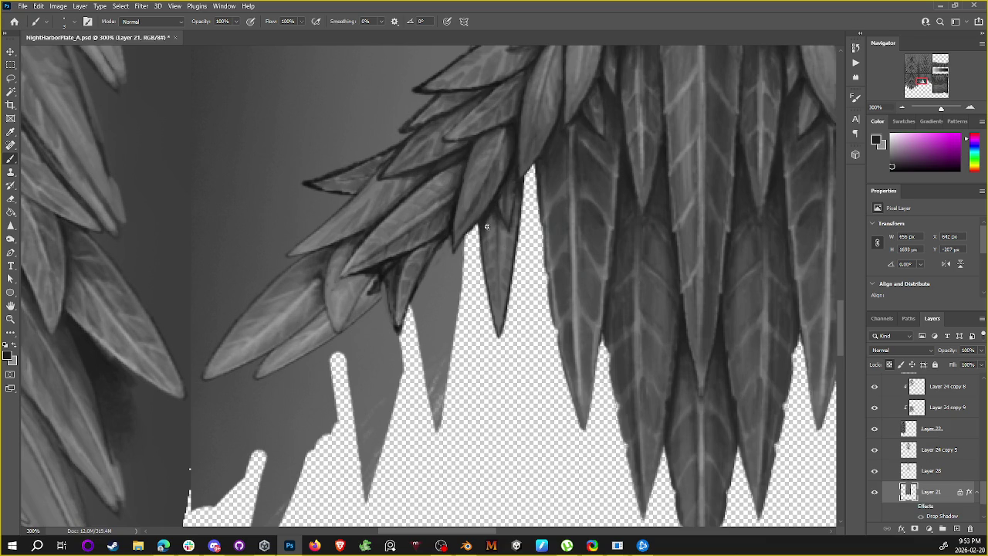
# Step: Sample more leaf greys to outline the left-wing leaves up to the pale central leaves
pyautogui.scroll(-2, 487, 224)
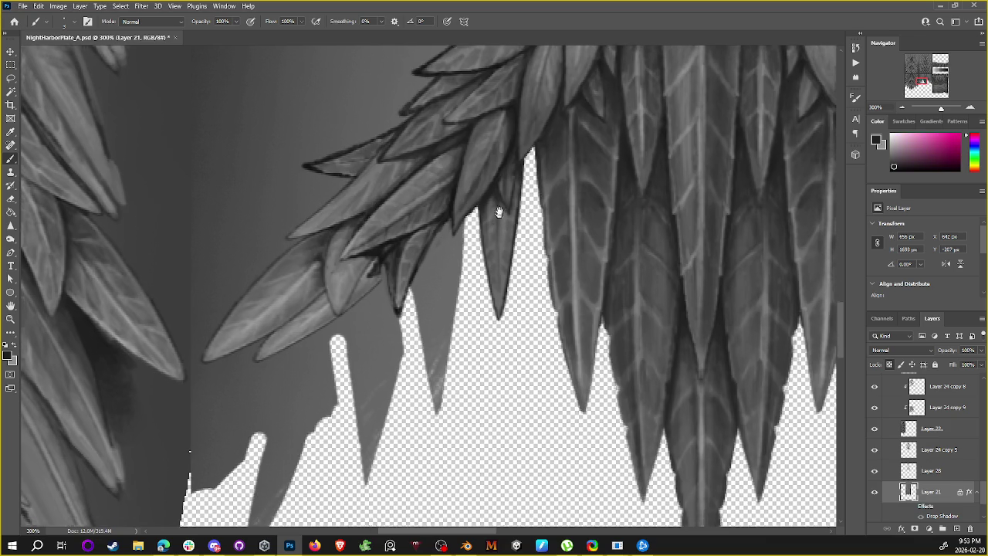
pyautogui.keyDown('alt'); pyautogui.click(505, 253); pyautogui.keyUp('alt')
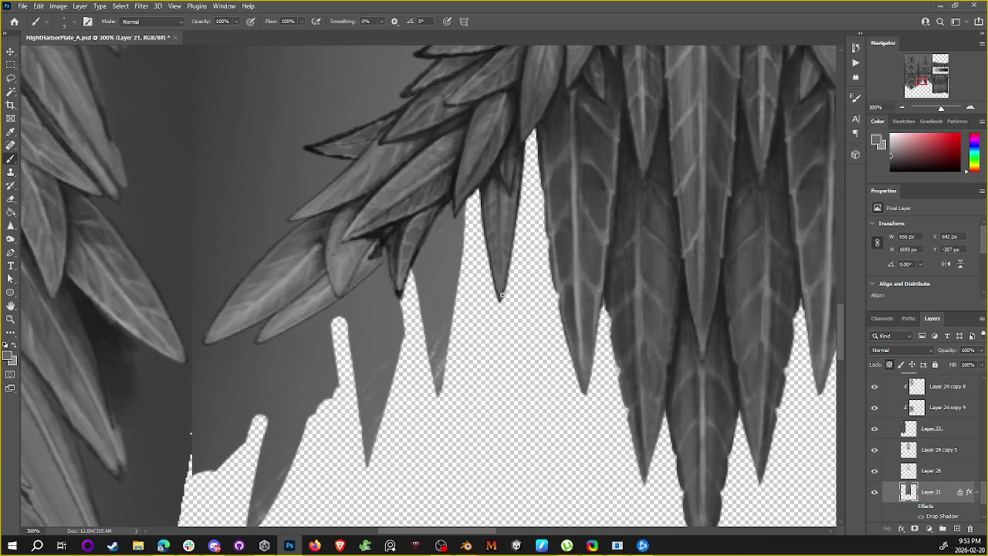
pyautogui.keyDown('alt'); pyautogui.click(486, 189); pyautogui.keyUp('alt')
pyautogui.keyDown('alt'); pyautogui.click(492, 186); pyautogui.keyUp('alt')
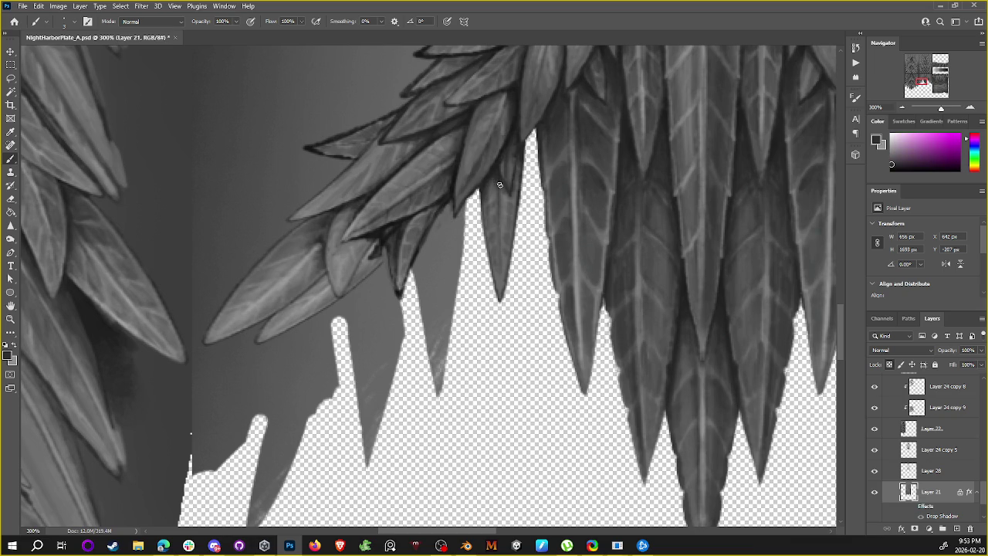
pyautogui.keyDown('alt'); pyautogui.click(517, 106); pyautogui.keyUp('alt')
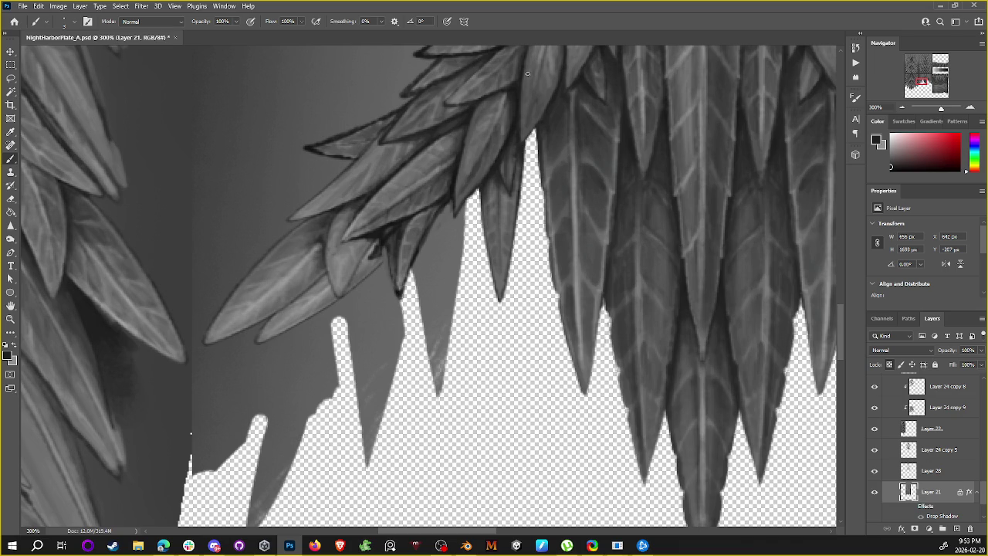
pyautogui.press('l')
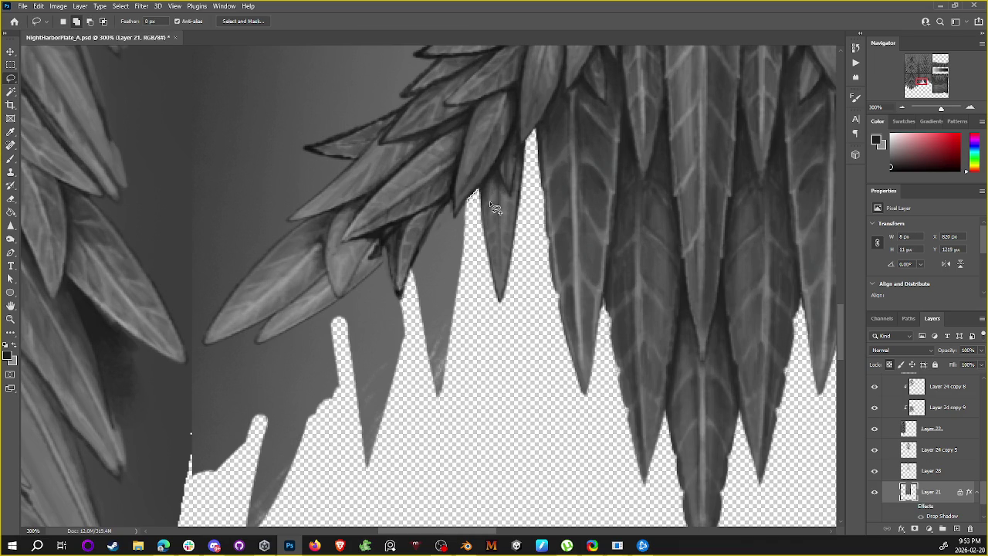
pyautogui.moveTo(661, 197); pyautogui.dragTo(532, 172)
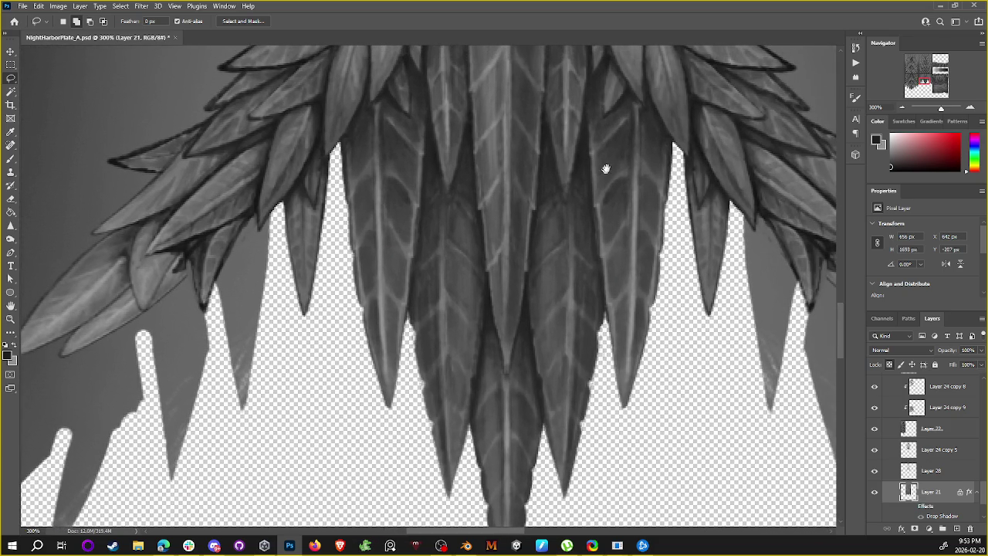
pyautogui.moveTo(496, 255); pyautogui.dragTo(677, 285)
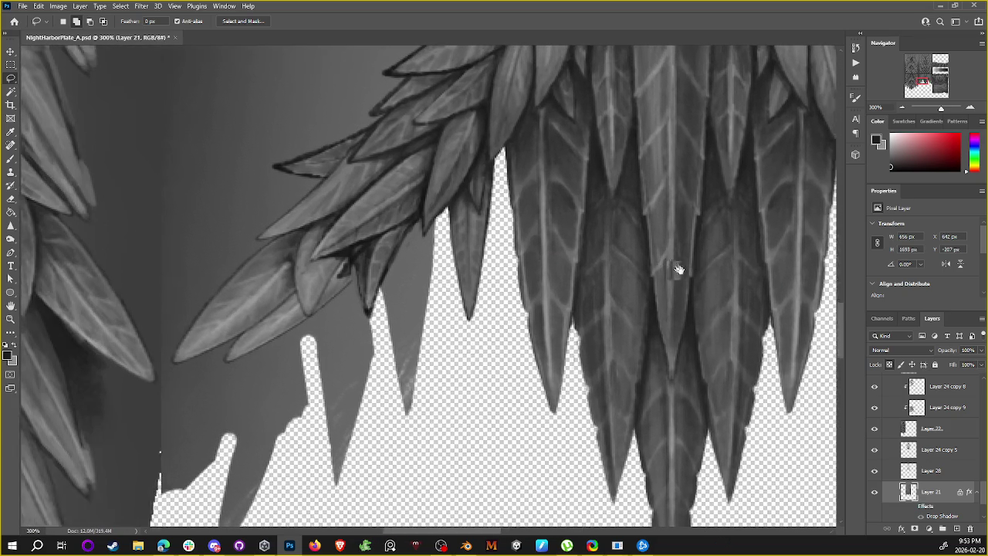
pyautogui.press('b')
pyautogui.press('x')
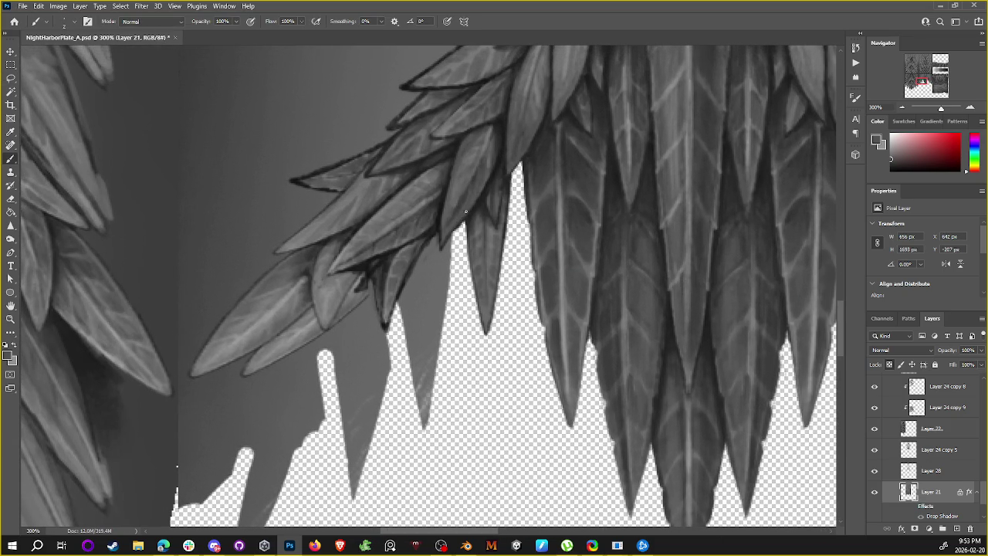
pyautogui.press('x')
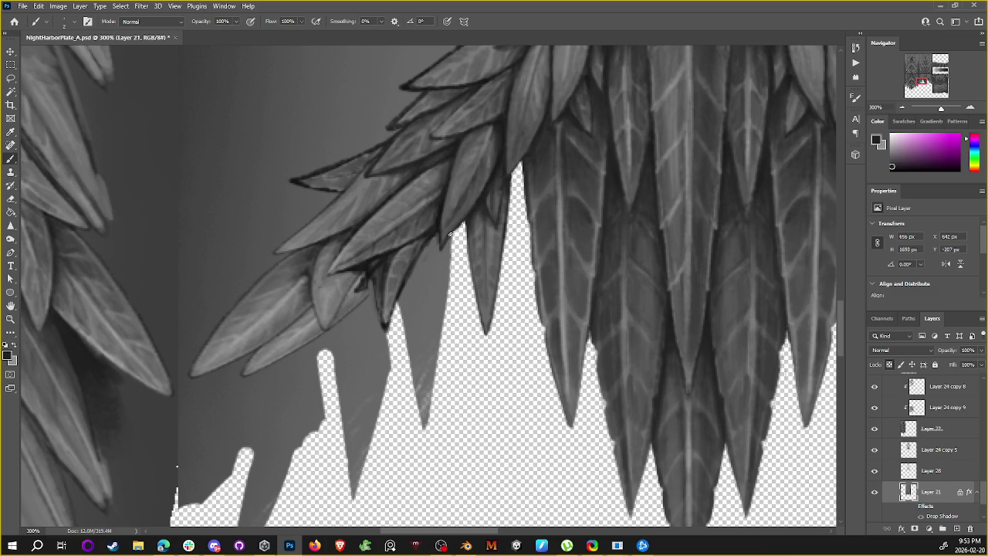
pyautogui.press('x')
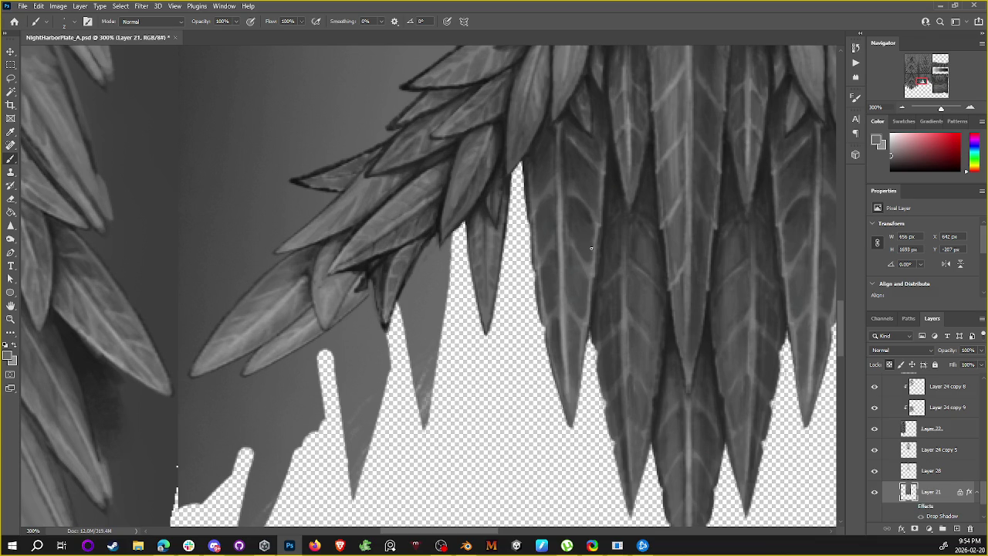
# Step: Alt-click five spots on the leaf outlines to set a dark grey foreground colour
pyautogui.keyDown('alt'); pyautogui.click(456, 207); pyautogui.keyUp('alt')
pyautogui.keyDown('alt'); pyautogui.click(466, 197); pyautogui.keyUp('alt')
pyautogui.keyDown('alt'); pyautogui.click(496, 134); pyautogui.keyUp('alt')
pyautogui.keyDown('alt'); pyautogui.click(480, 189); pyautogui.keyUp('alt')
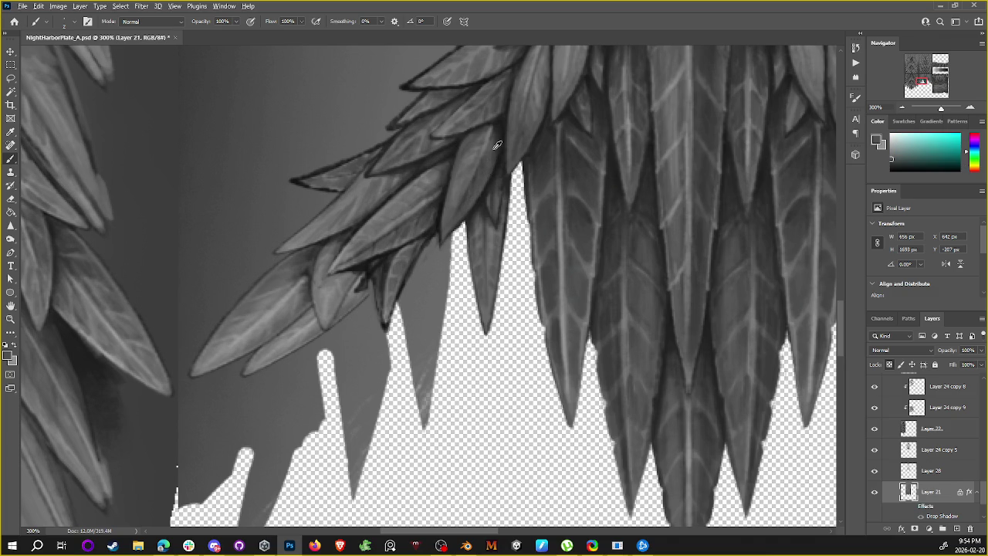
pyautogui.keyDown('alt'); pyautogui.click(494, 148); pyautogui.keyUp('alt')
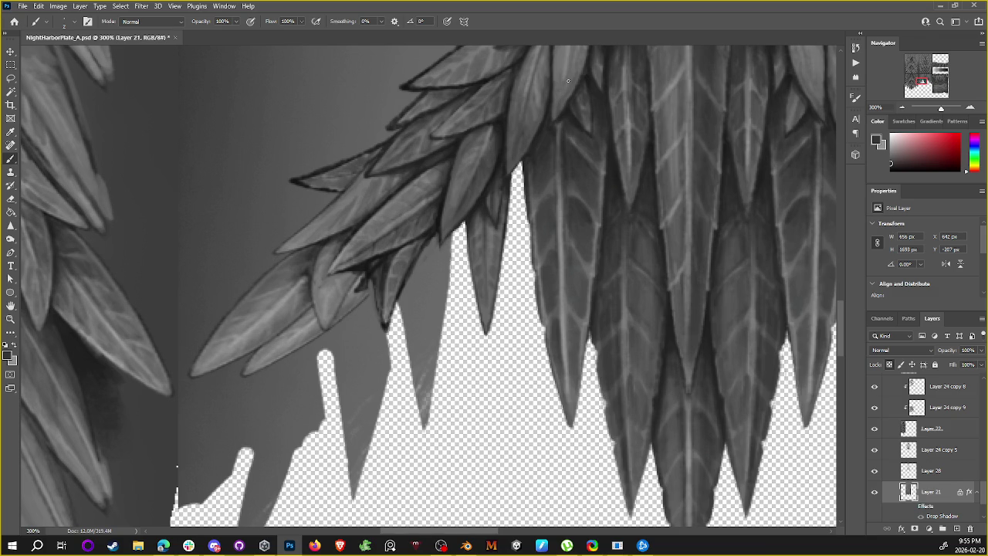
pyautogui.scroll(-2, 568, 80)
# Step: Sample several greys from the leaf area
pyautogui.hscroll(-2, 545, 194)
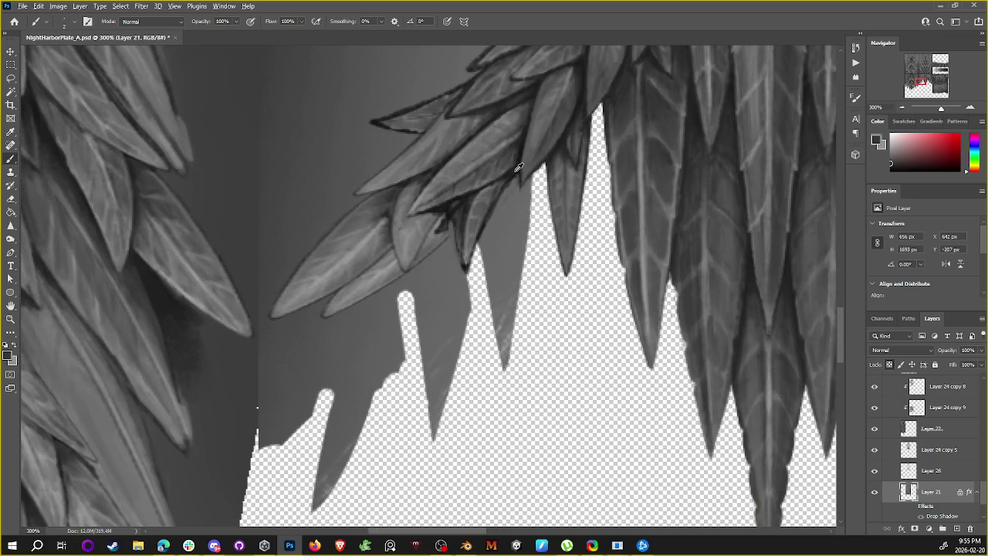
pyautogui.keyDown('alt'); pyautogui.click(512, 181); pyautogui.keyUp('alt')
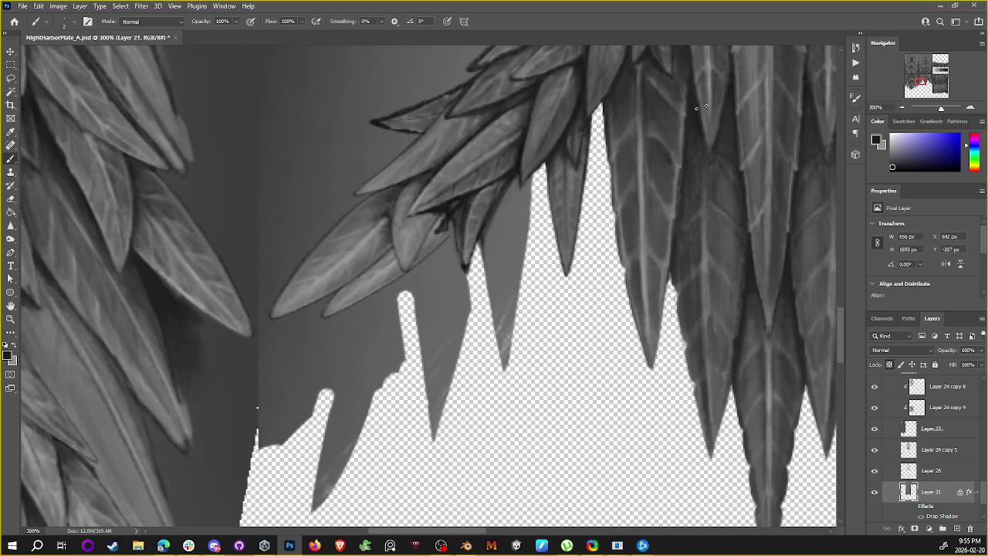
pyautogui.keyDown('alt'); pyautogui.click(495, 279); pyautogui.keyUp('alt')
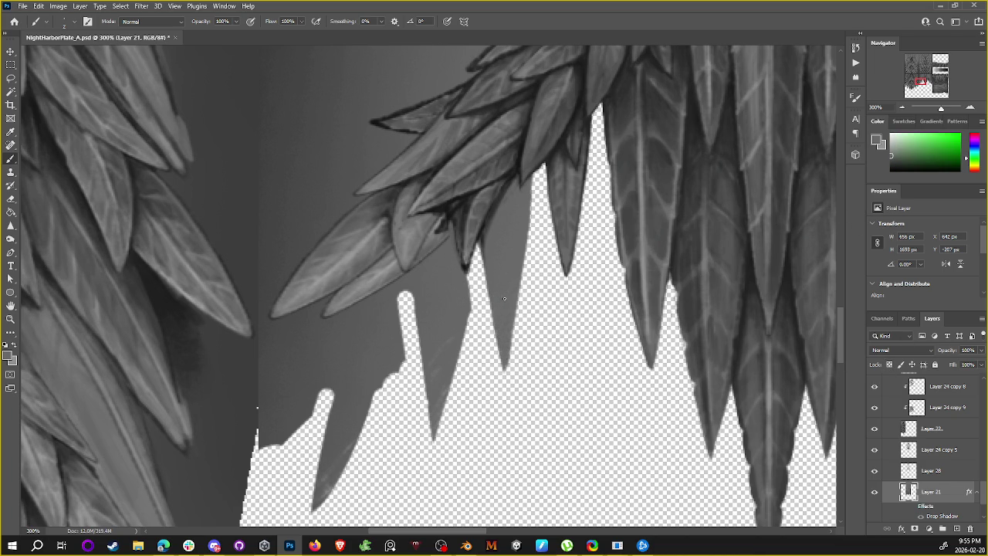
pyautogui.keyDown('alt'); pyautogui.click(500, 234); pyautogui.keyUp('alt')
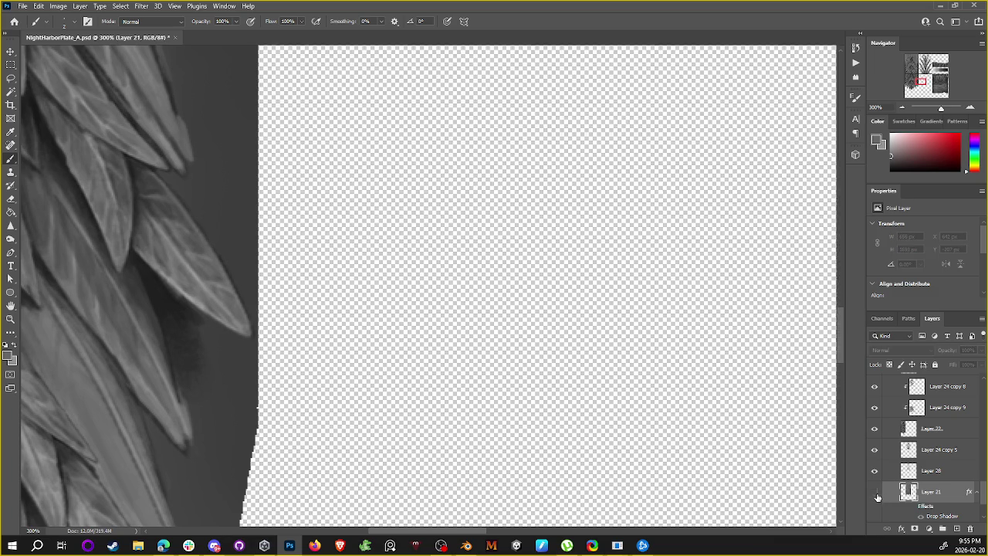
# Step: Lock Layer 21's transparent pixels and sample near-black from the leaf outline
pyautogui.click(875, 492)
pyautogui.click(889, 364)
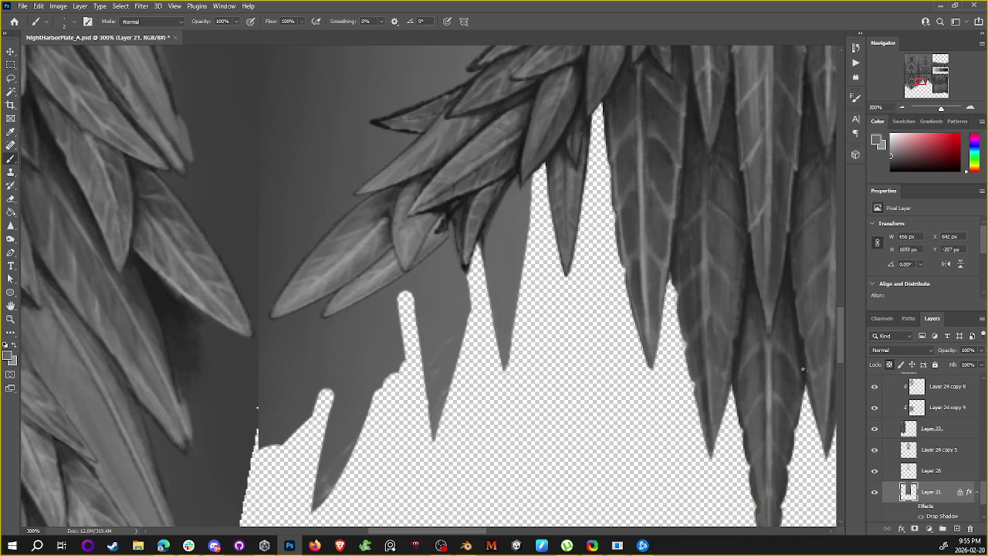
pyautogui.keyDown('alt'); pyautogui.click(518, 168); pyautogui.keyUp('alt')
pyautogui.keyDown('alt'); pyautogui.click(513, 186); pyautogui.keyUp('alt')
pyautogui.keyDown('alt'); pyautogui.click(507, 188); pyautogui.keyUp('alt')
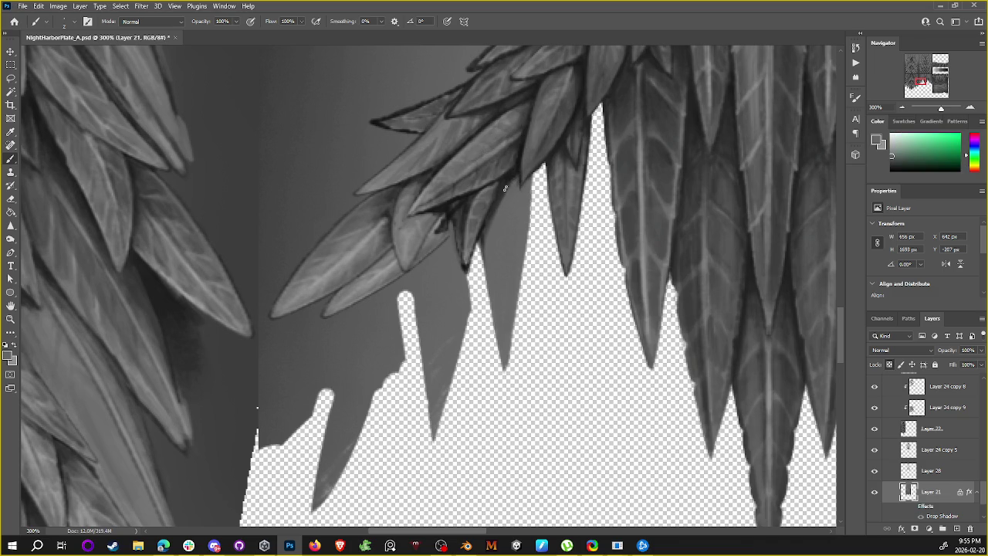
pyautogui.keyDown('alt'); pyautogui.click(515, 181); pyautogui.keyUp('alt')
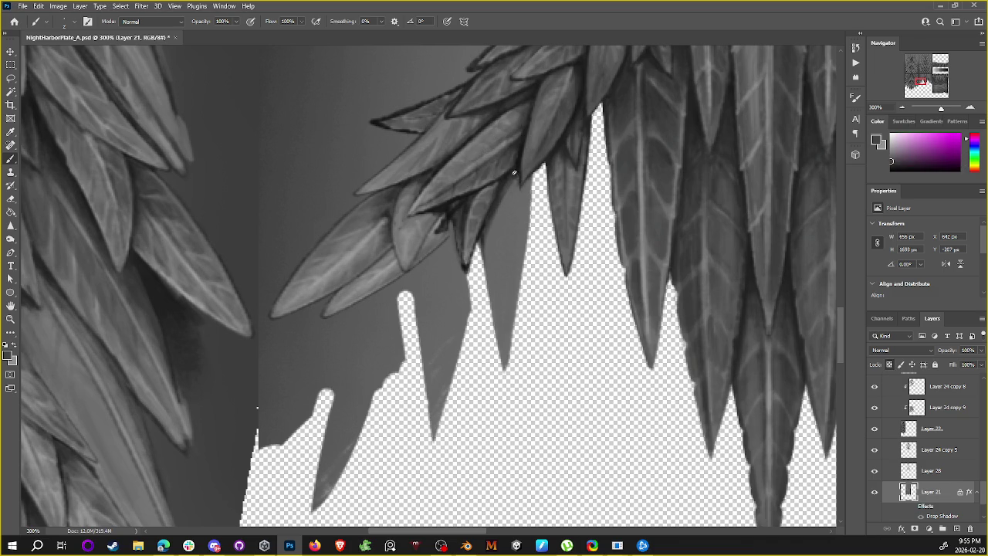
pyautogui.keyDown('alt'); pyautogui.click(515, 168); pyautogui.keyUp('alt')
pyautogui.keyDown('alt'); pyautogui.click(515, 158); pyautogui.keyUp('alt')
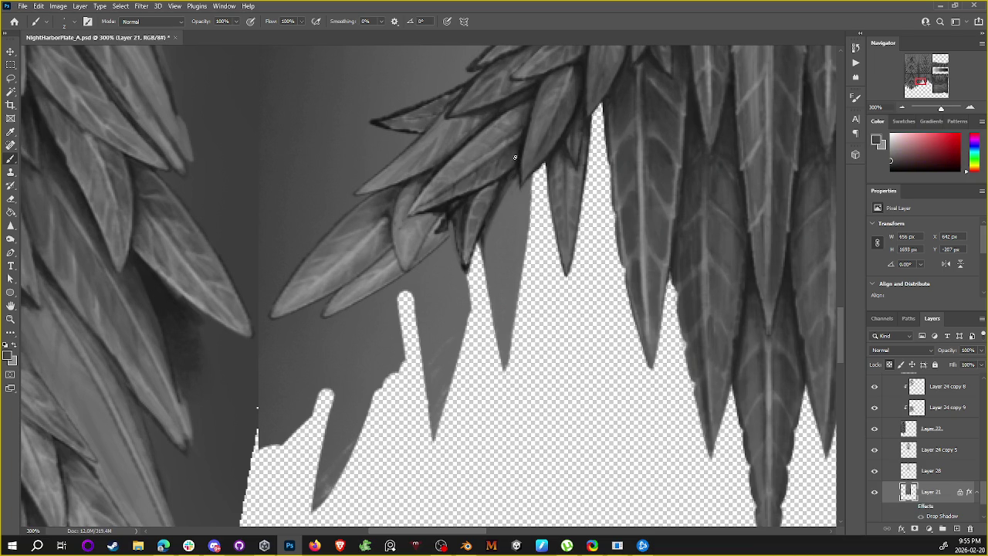
pyautogui.keyDown('alt'); pyautogui.click(519, 164); pyautogui.keyUp('alt')
pyautogui.keyDown('alt'); pyautogui.click(515, 171); pyautogui.keyUp('alt')
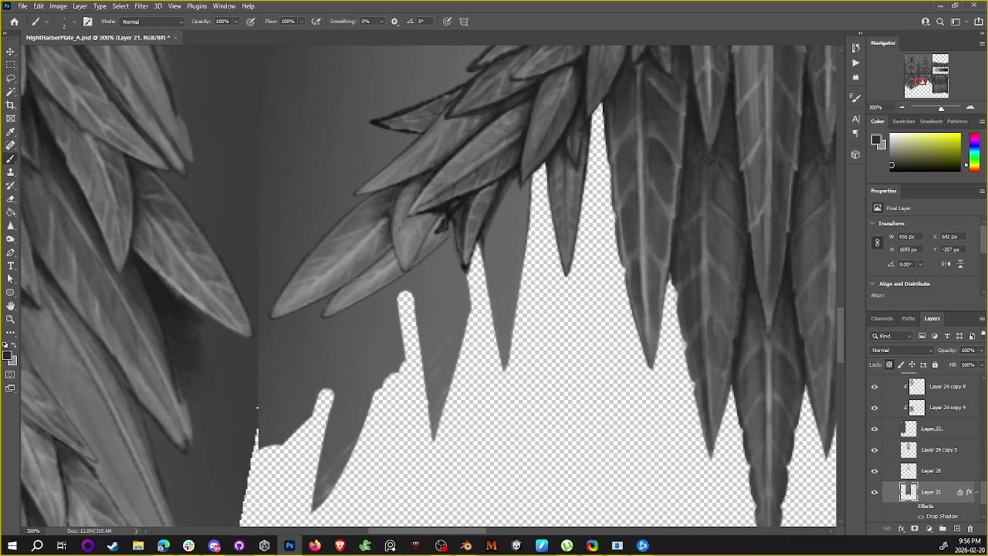
# Step: Brush short dark strokes down the right and left edges of the lower spike
pyautogui.moveTo(516, 306); pyautogui.dragTo(510, 340)
pyautogui.moveTo(481, 249); pyautogui.dragTo(487, 275)
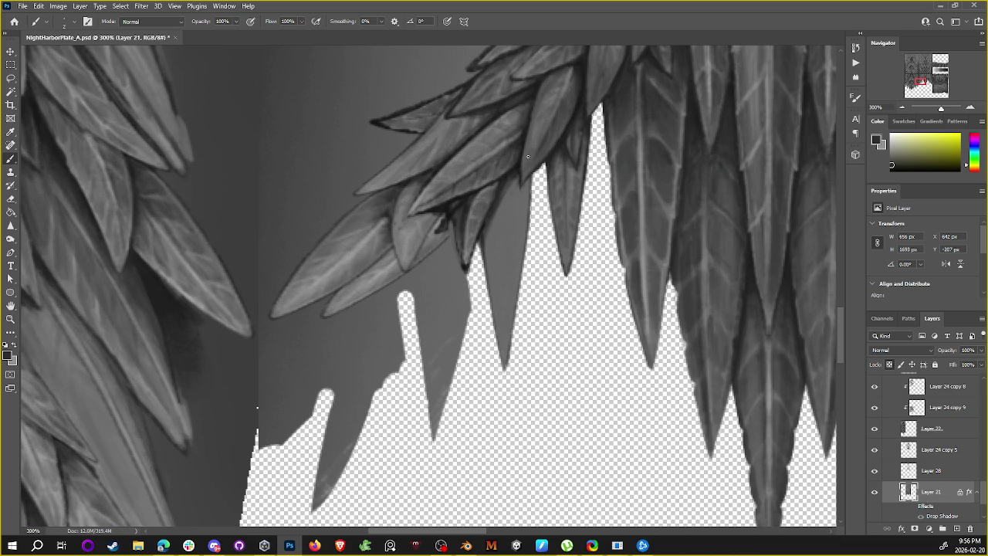
# Step: Lasso the unwanted narrow spike piece below the leaves and delete it
pyautogui.moveTo(494, 281); pyautogui.dragTo(499, 253)
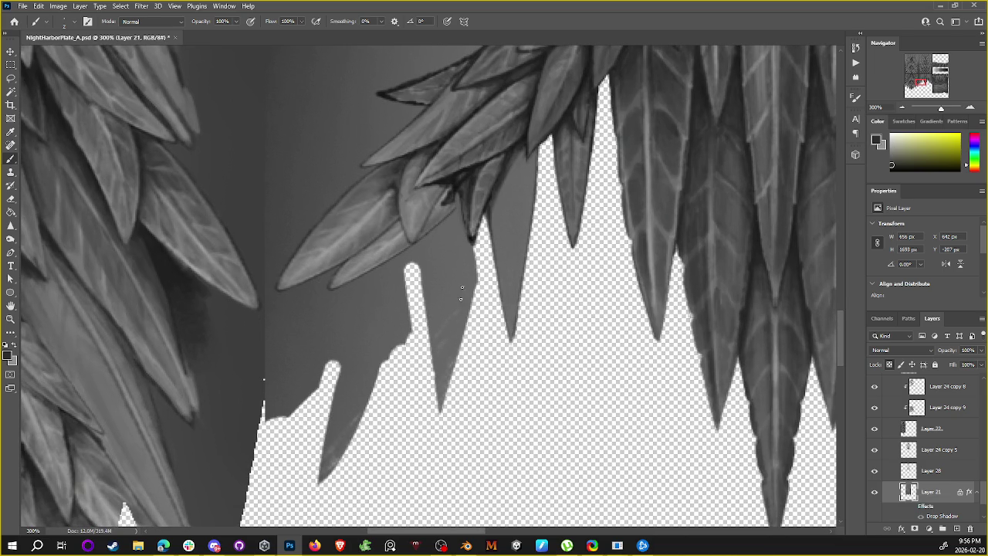
pyautogui.press('l')
pyautogui.moveTo(441, 415)
pyautogui.mouseDown()
pyautogui.moveTo(477, 249)
pyautogui.moveTo(452, 408)
pyautogui.moveTo(477, 254)
pyautogui.mouseUp()
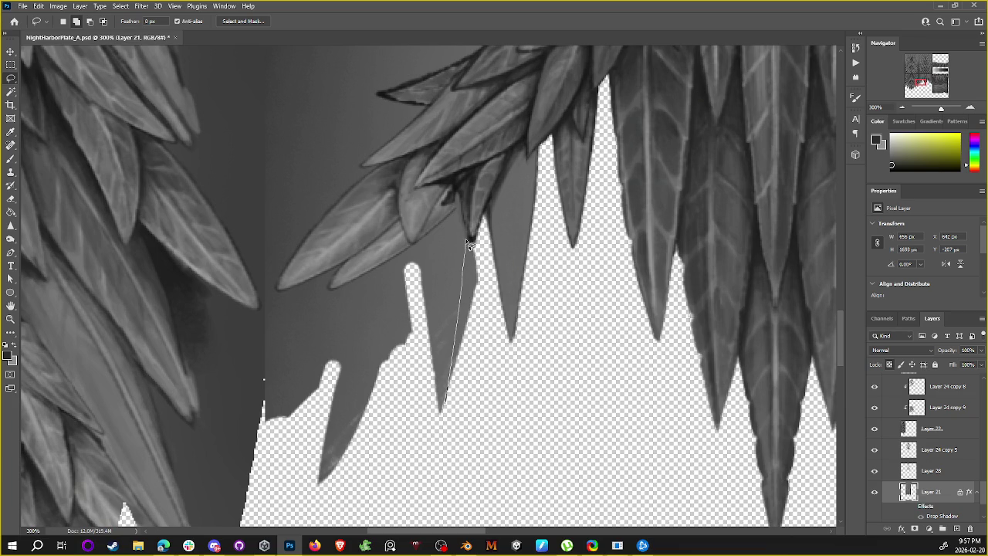
pyautogui.moveTo(477, 253); pyautogui.dragTo(510, 384)
pyautogui.moveTo(441, 413); pyautogui.dragTo(427, 279)
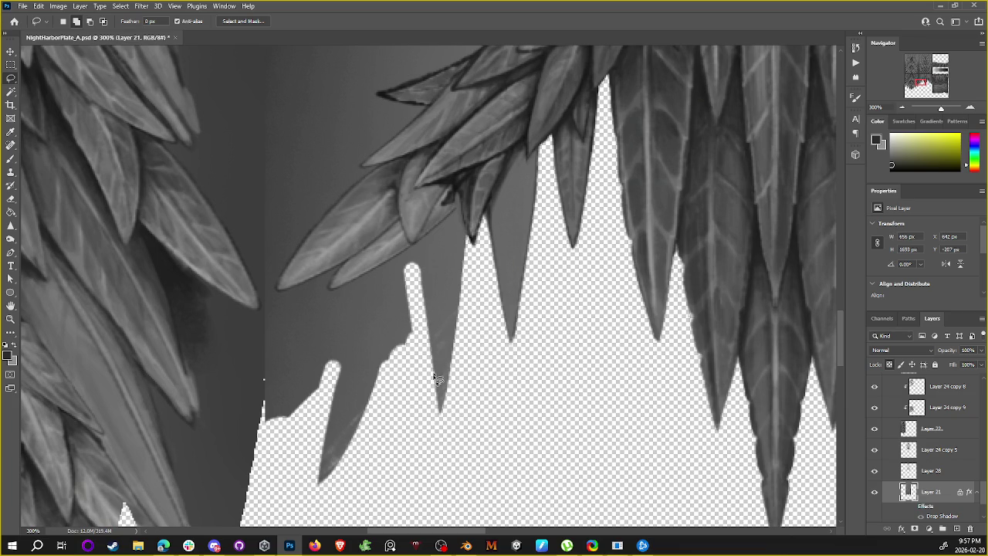
pyautogui.moveTo(434, 376); pyautogui.dragTo(423, 277)
pyautogui.moveTo(421, 242); pyautogui.dragTo(439, 413)
pyautogui.press('Delete')
# Step: Lasso and delete the next spike tip, then zoom out to 200%
pyautogui.moveTo(430, 364)
pyautogui.mouseDown()
pyautogui.moveTo(446, 429)
pyautogui.moveTo(444, 407)
pyautogui.mouseUp()
pyautogui.press('Delete')
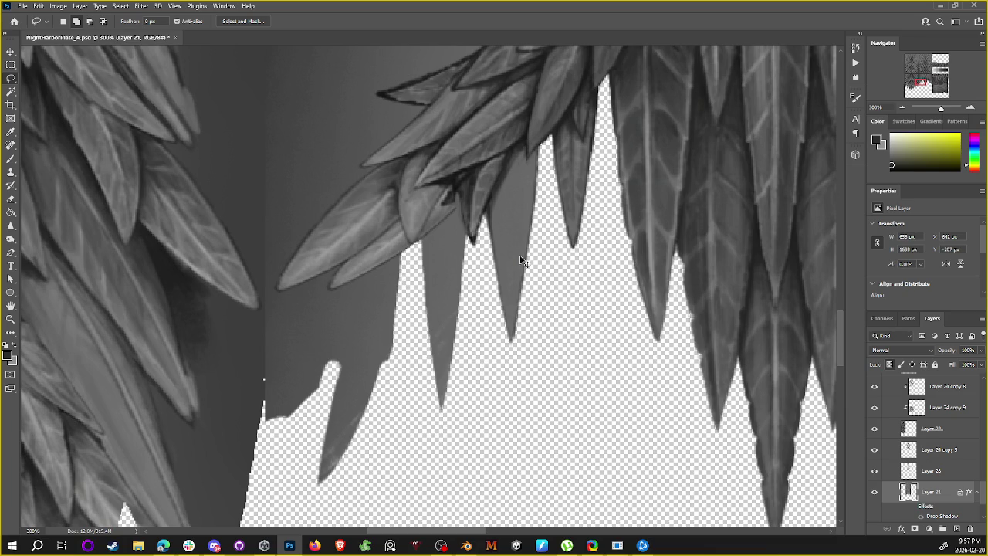
pyautogui.scroll(-2, 521, 261)
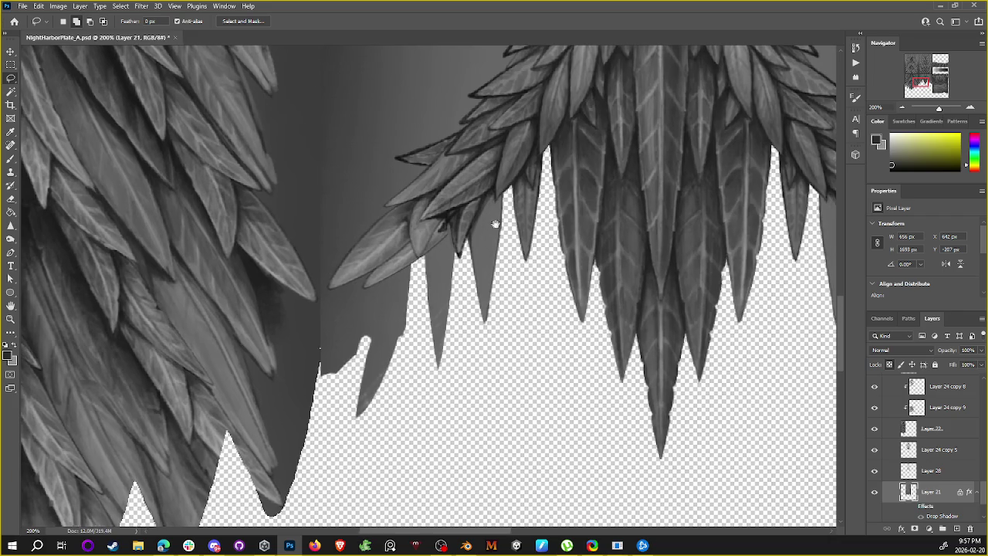
# Step: Return to the Brush and sample black from the leaf outline
pyautogui.moveTo(502, 224); pyautogui.dragTo(556, 241)
pyautogui.press('b')
pyautogui.keyDown('alt'); pyautogui.click(504, 233); pyautogui.keyUp('alt')
pyautogui.keyDown('alt'); pyautogui.click(506, 231); pyautogui.keyUp('alt')
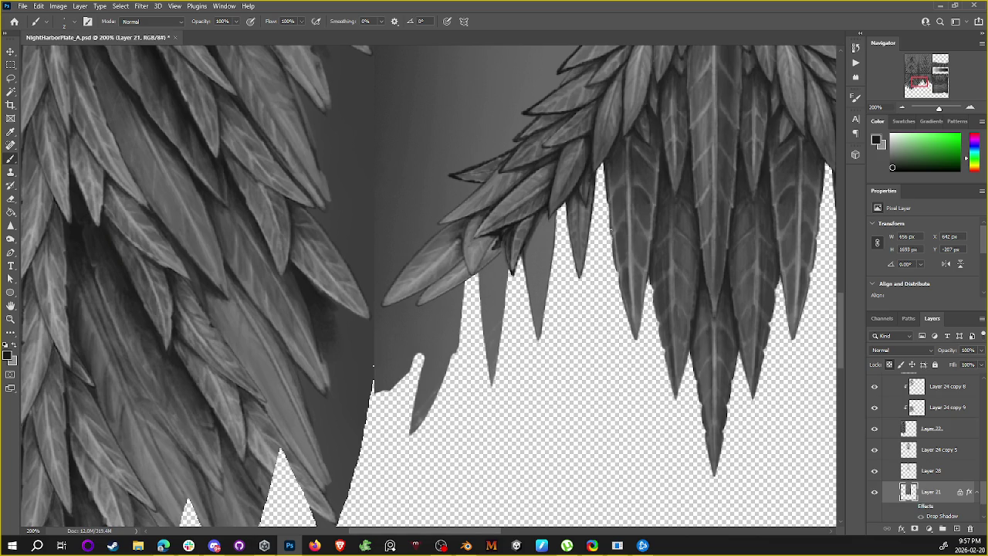
# Step: Sample light greys and near-black from the leaves, and unlock Layer 21's transparent pixels
pyautogui.keyDown('alt'); pyautogui.click(494, 245); pyautogui.keyUp('alt')
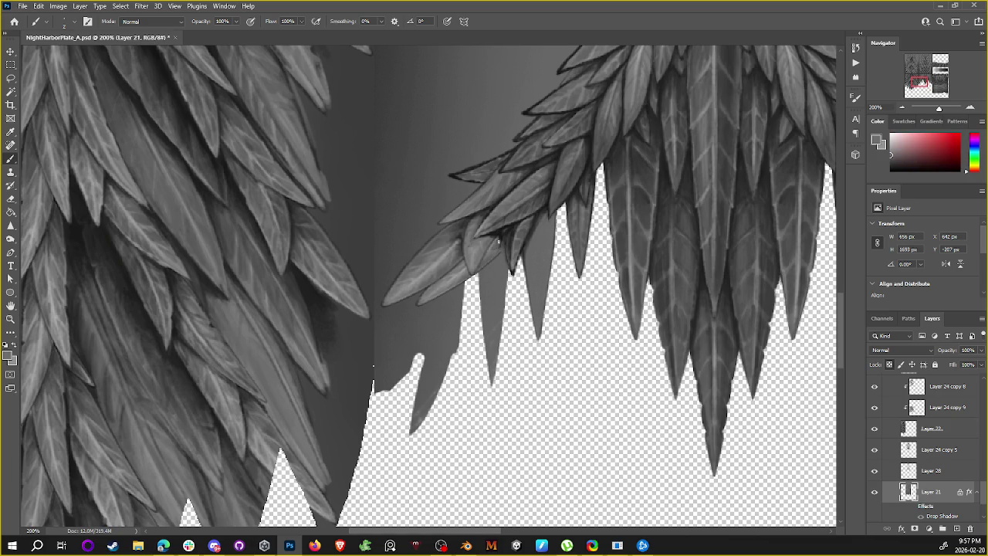
pyautogui.keyDown('alt'); pyautogui.click(502, 243); pyautogui.keyUp('alt')
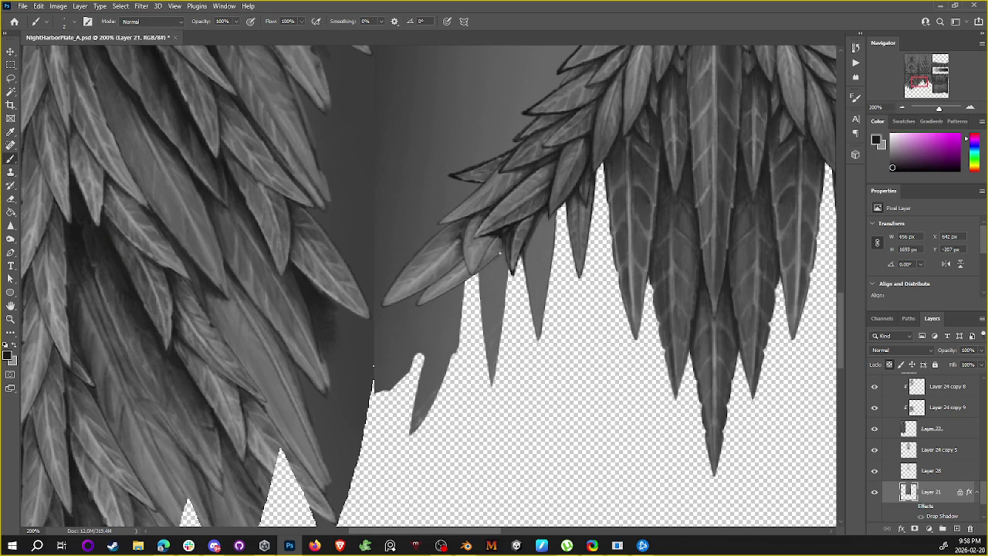
pyautogui.keyDown('alt'); pyautogui.click(498, 234); pyautogui.keyUp('alt')
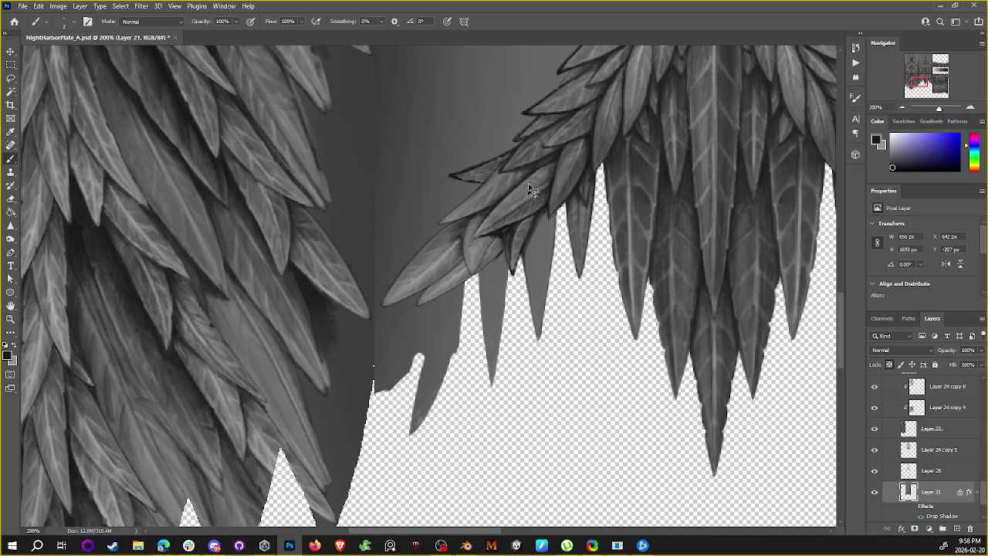
pyautogui.keyDown('alt'); pyautogui.click(500, 244); pyautogui.keyUp('alt')
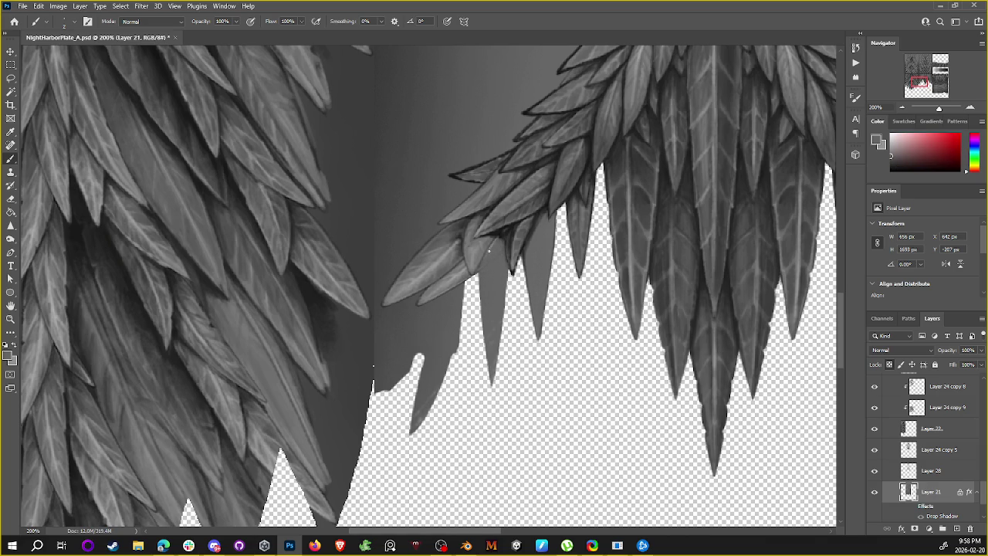
pyautogui.keyDown('alt'); pyautogui.click(513, 233); pyautogui.keyUp('alt')
pyautogui.click(890, 364)
pyautogui.keyDown('alt'); pyautogui.click(489, 311); pyautogui.keyUp('alt')
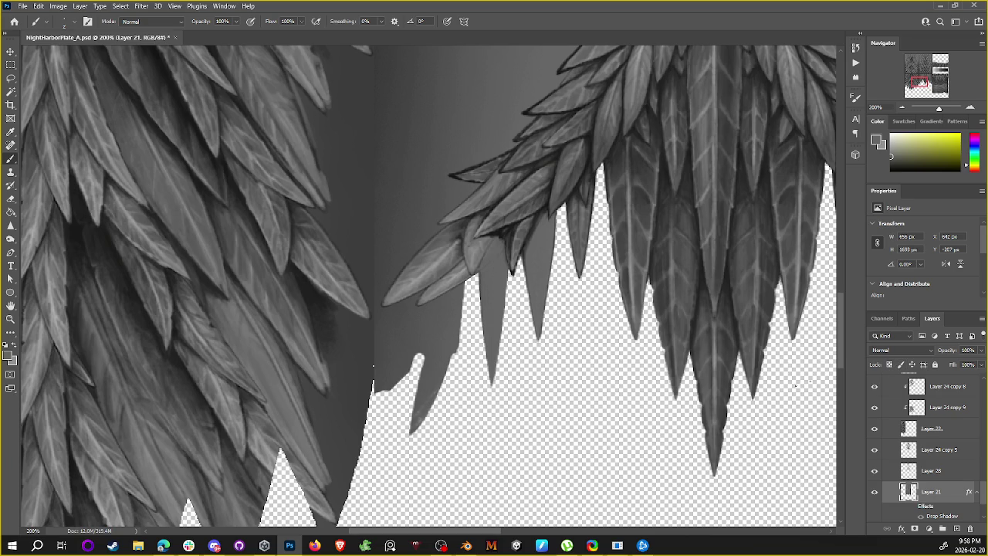
pyautogui.keyDown('alt'); pyautogui.click(490, 265); pyautogui.keyUp('alt')
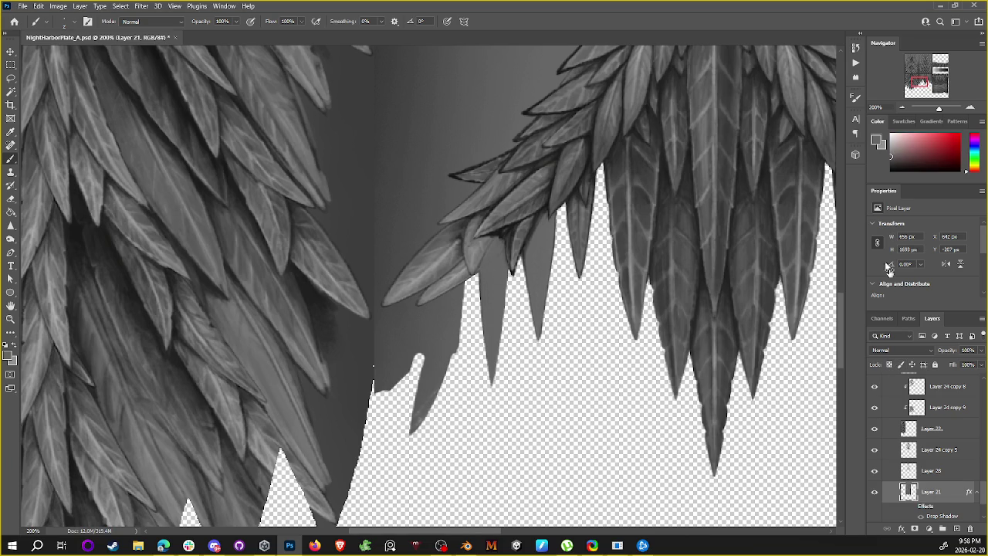
# Step: Lock Layer 21's transparent pixels, reset to black, darken a leaf edge and regrey a tip
pyautogui.click(889, 365)
pyautogui.press('d')
pyautogui.moveTo(508, 263); pyautogui.dragTo(508, 278)
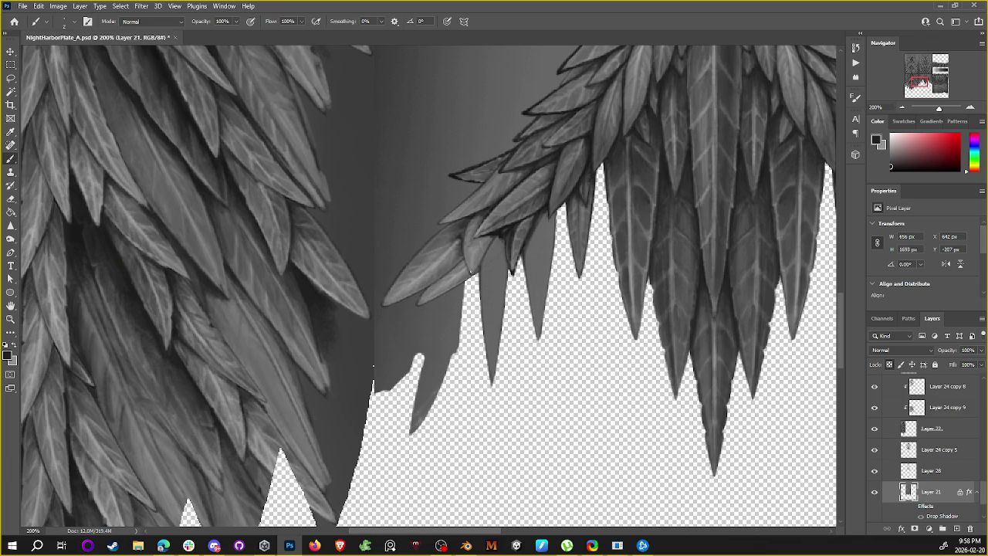
pyautogui.keyDown('alt'); pyautogui.click(489, 247); pyautogui.keyUp('alt')
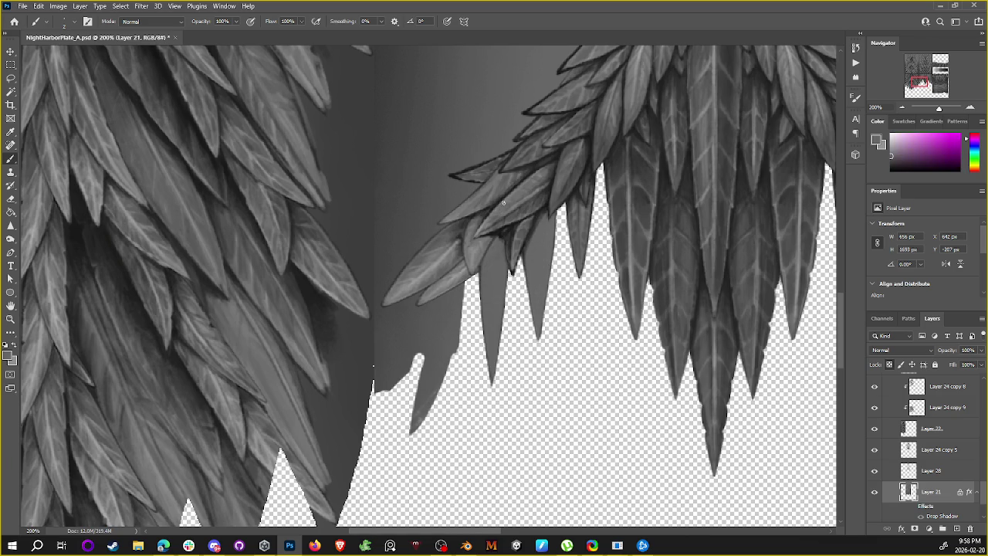
pyautogui.moveTo(492, 246)
pyautogui.mouseDown()
pyautogui.moveTo(471, 267)
pyautogui.moveTo(483, 241)
pyautogui.mouseUp()
# Step: Shade a leaf with a darker sampled grey, then sample black from a leaf edge
pyautogui.keyDown('alt'); pyautogui.click(454, 255); pyautogui.keyUp('alt')
pyautogui.keyDown('alt'); pyautogui.click(466, 226); pyautogui.keyUp('alt')
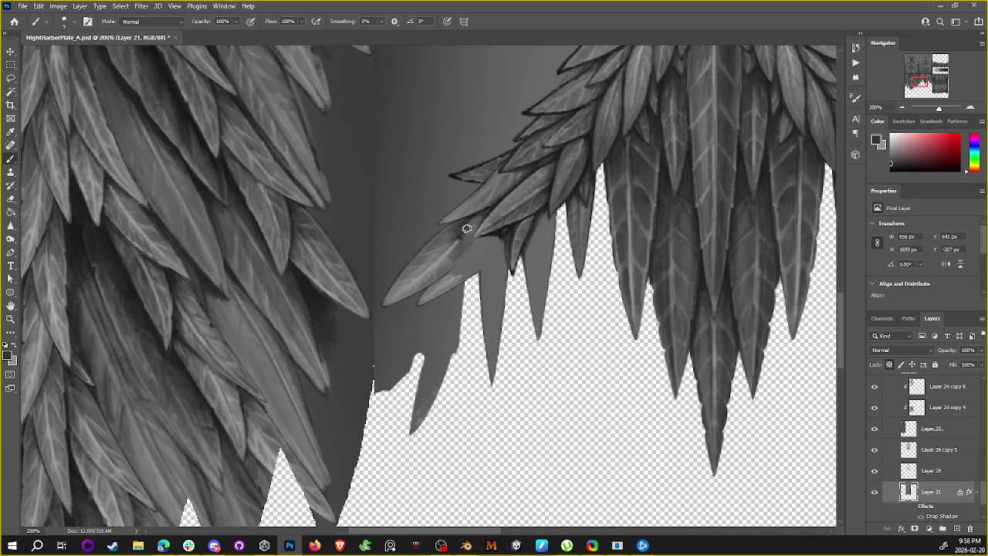
pyautogui.moveTo(469, 230); pyautogui.dragTo(456, 246)
pyautogui.keyDown('alt'); pyautogui.click(457, 247); pyautogui.keyUp('alt')
pyautogui.keyDown('alt'); pyautogui.click(469, 232); pyautogui.keyUp('alt')
pyautogui.keyDown('alt'); pyautogui.click(459, 236); pyautogui.keyUp('alt')
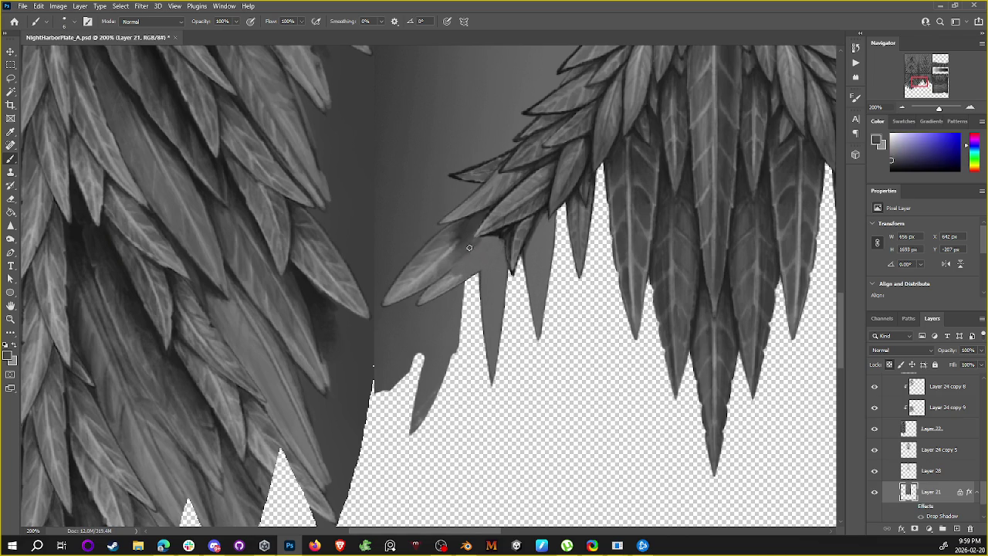
pyautogui.keyDown('alt'); pyautogui.click(489, 235); pyautogui.keyUp('alt')
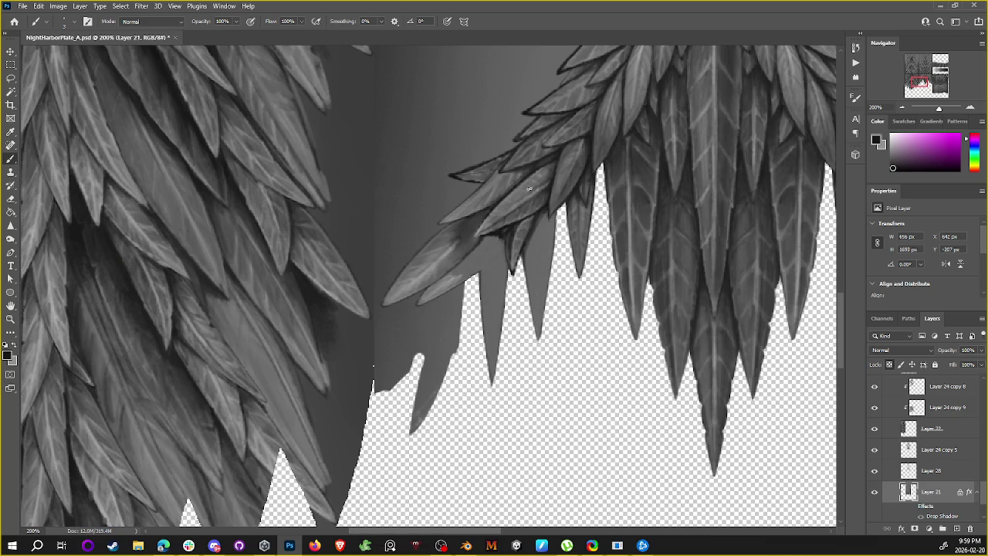
pyautogui.keyDown('alt'); pyautogui.click(478, 238); pyautogui.keyUp('alt')
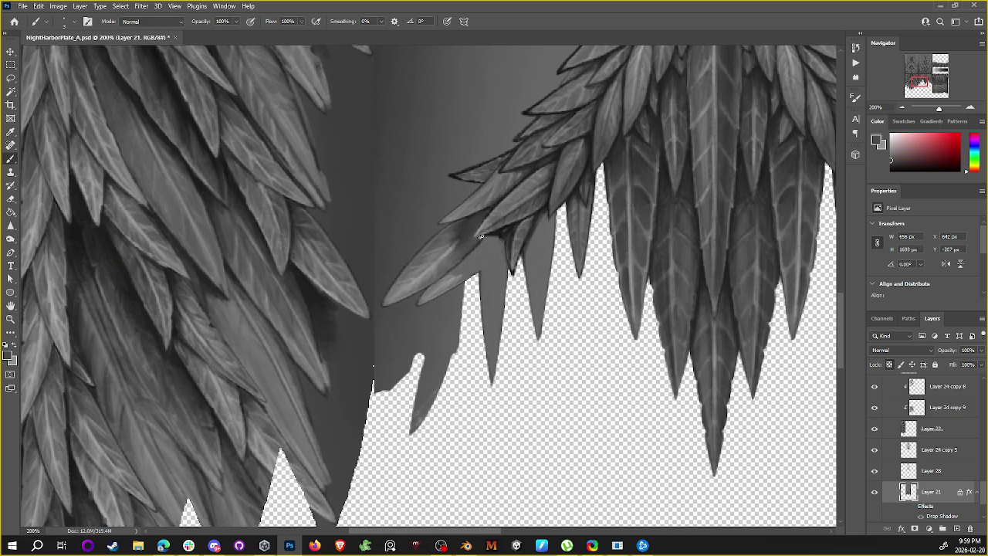
pyautogui.keyDown('alt'); pyautogui.click(480, 237); pyautogui.keyUp('alt')
# Step: Draw dark outlines along four lower leaf edges
pyautogui.moveTo(517, 209); pyautogui.dragTo(497, 195)
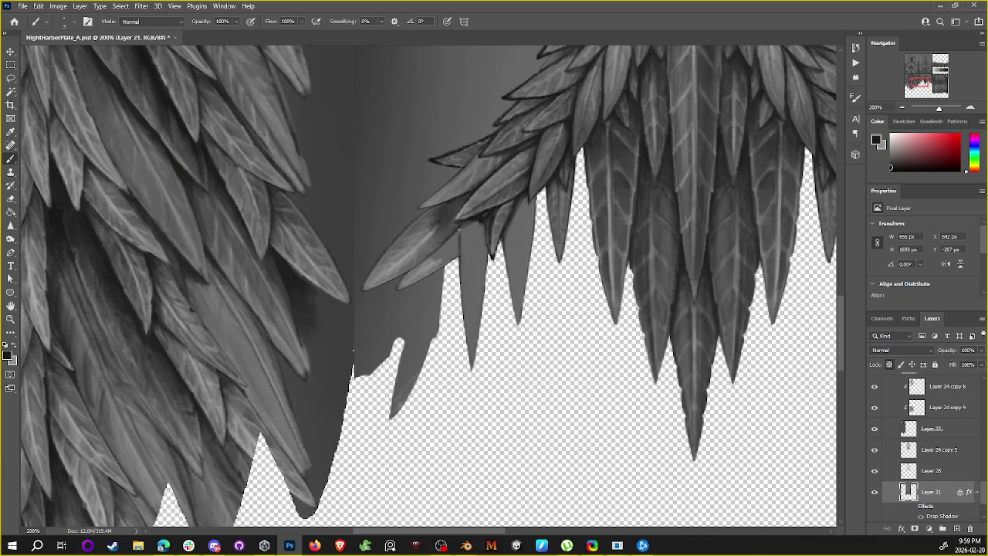
pyautogui.moveTo(460, 255)
pyautogui.mouseDown()
pyautogui.moveTo(460, 227)
pyautogui.moveTo(456, 248)
pyautogui.mouseUp()
pyautogui.moveTo(517, 228); pyautogui.dragTo(516, 303)
pyautogui.moveTo(471, 224); pyautogui.dragTo(472, 364)
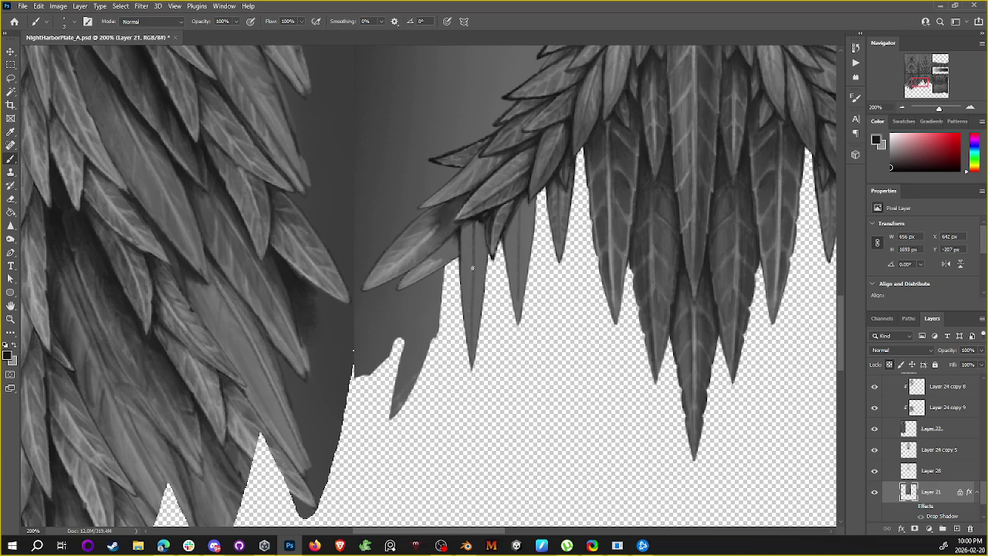
pyautogui.moveTo(518, 232); pyautogui.dragTo(515, 210)
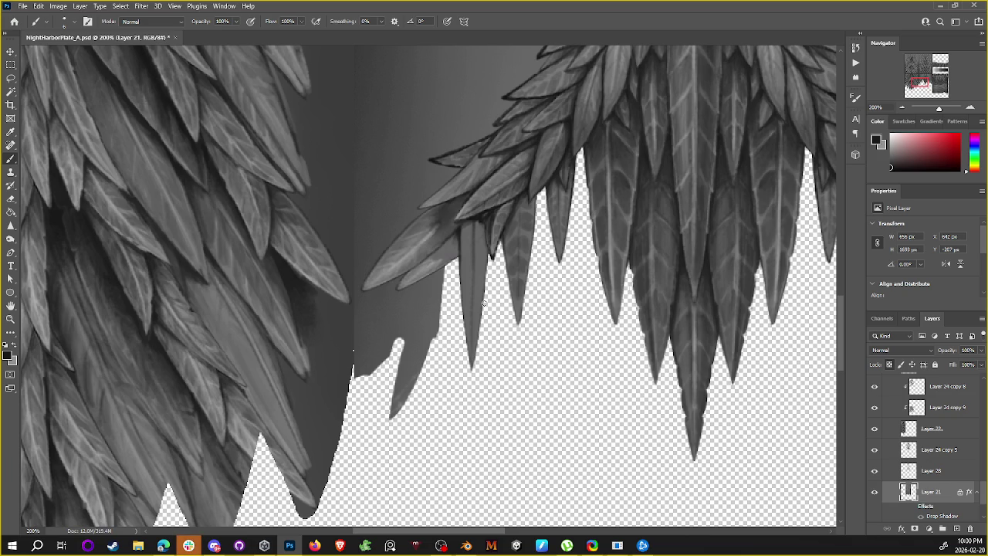
# Step: Sample several light and dark greys from the lower hanging leaves
pyautogui.keyDown('alt'); pyautogui.click(525, 211); pyautogui.keyUp('alt')
pyautogui.keyDown('alt'); pyautogui.click(424, 241); pyautogui.keyUp('alt')
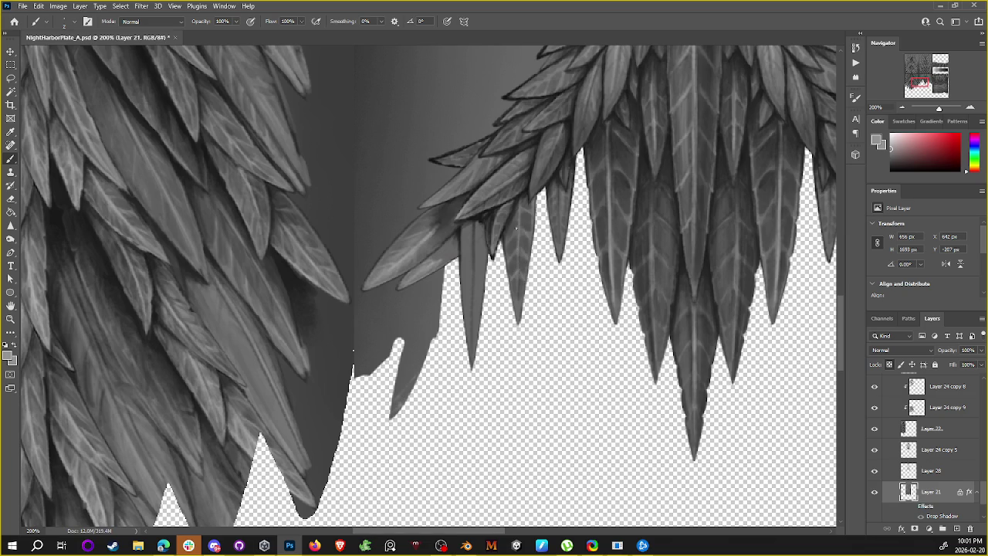
pyautogui.keyDown('alt'); pyautogui.click(521, 190); pyautogui.keyUp('alt')
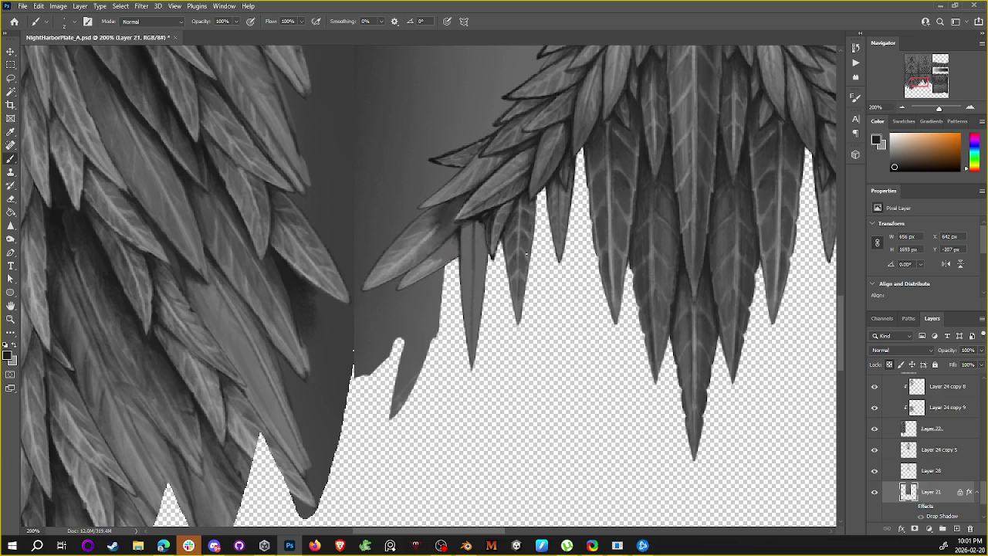
pyautogui.keyDown('alt'); pyautogui.click(528, 258); pyautogui.keyUp('alt')
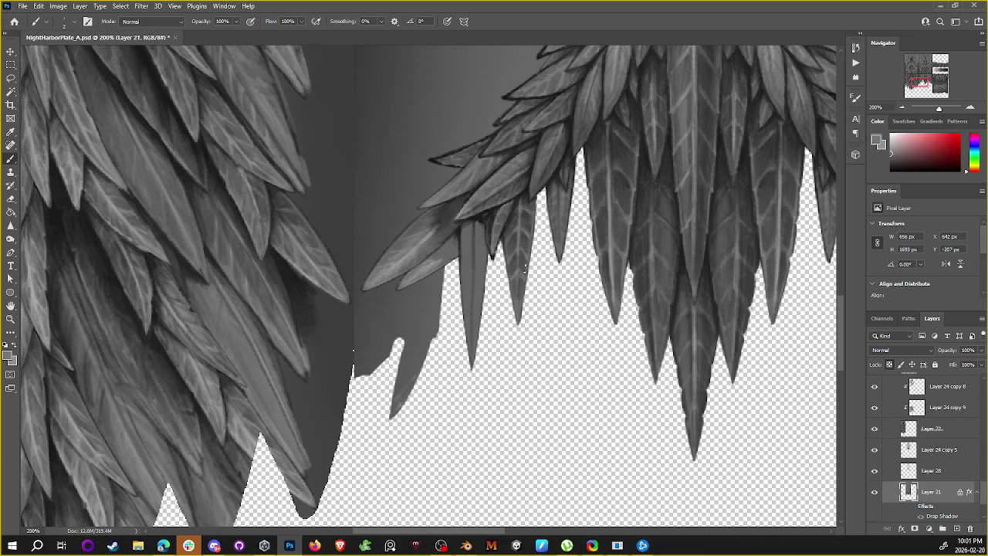
pyautogui.keyDown('alt'); pyautogui.click(525, 279); pyautogui.keyUp('alt')
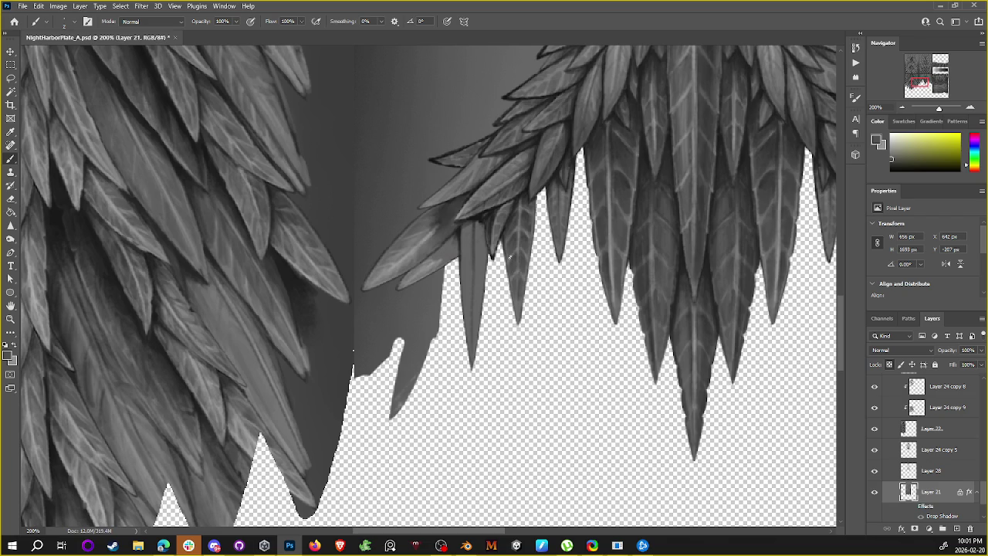
pyautogui.keyDown('alt'); pyautogui.click(520, 226); pyautogui.keyUp('alt')
pyautogui.keyDown('alt'); pyautogui.click(518, 232); pyautogui.keyUp('alt')
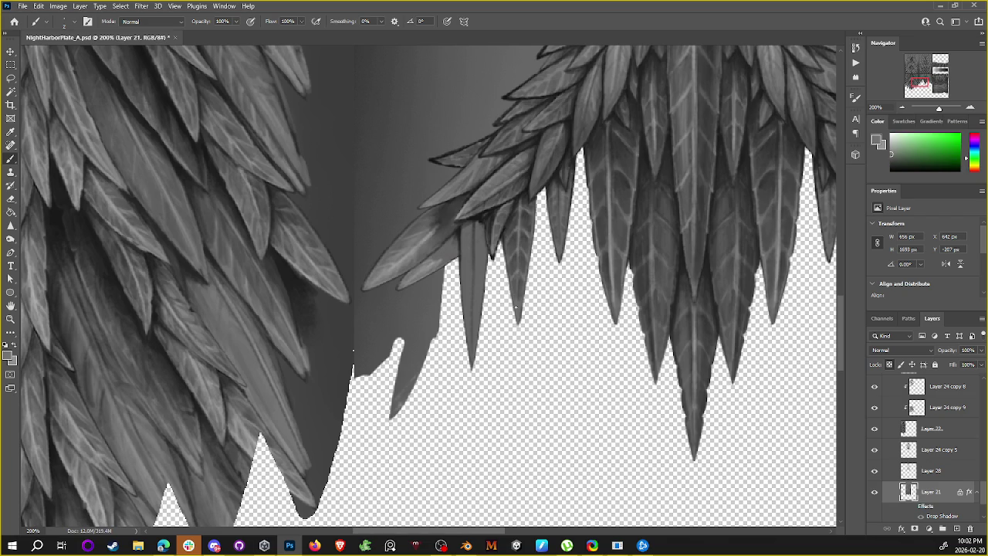
# Step: Stroke a dark outline along another leaf edge and set the colour back to black
pyautogui.keyDown('alt'); pyautogui.click(522, 206); pyautogui.keyUp('alt')
pyautogui.keyDown('alt'); pyautogui.click(518, 199); pyautogui.keyUp('alt')
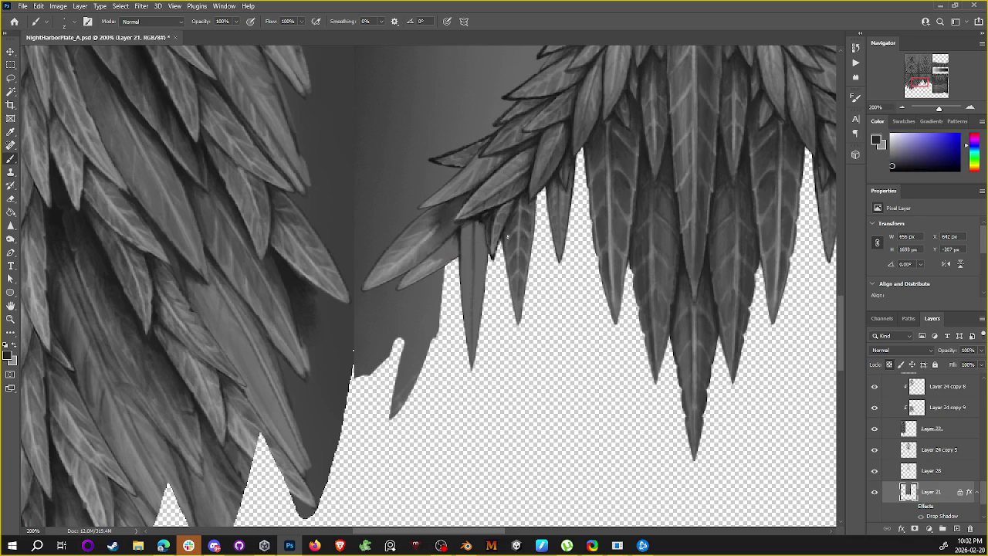
pyautogui.moveTo(514, 266); pyautogui.dragTo(512, 301)
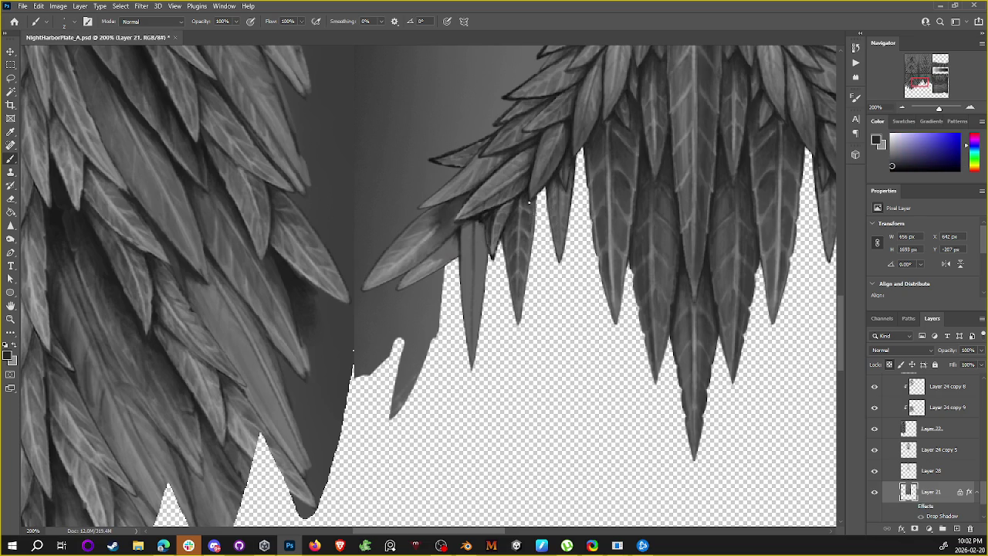
pyautogui.keyDown('alt'); pyautogui.click(523, 207); pyautogui.keyUp('alt')
pyautogui.keyDown('alt'); pyautogui.click(522, 171); pyautogui.keyUp('alt')
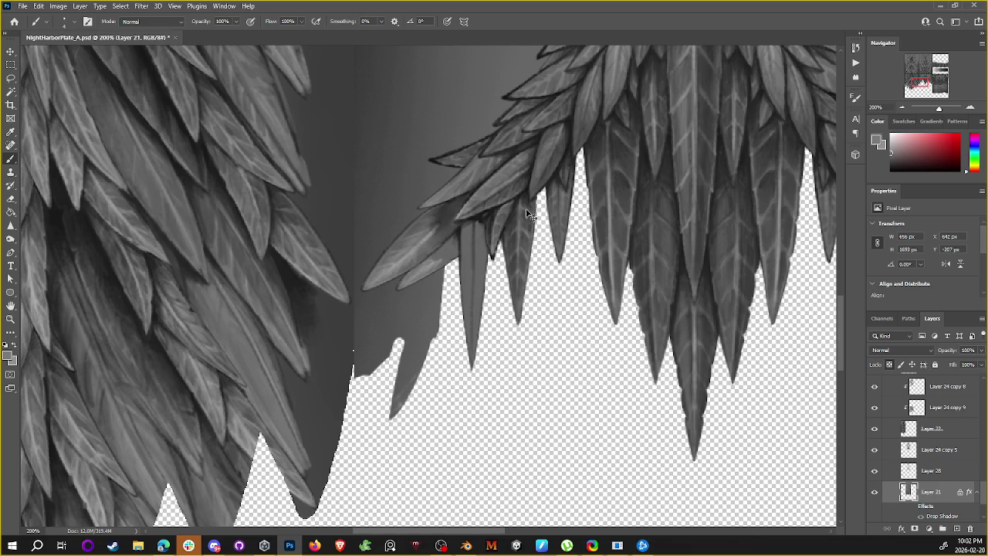
pyautogui.keyDown('alt'); pyautogui.click(525, 244); pyautogui.keyUp('alt')
# Step: Pan to the frond's centre and sample light and dark greys from the leaves
pyautogui.keyDown('alt'); pyautogui.click(529, 224); pyautogui.keyUp('alt')
pyautogui.moveTo(558, 188); pyautogui.dragTo(505, 249)
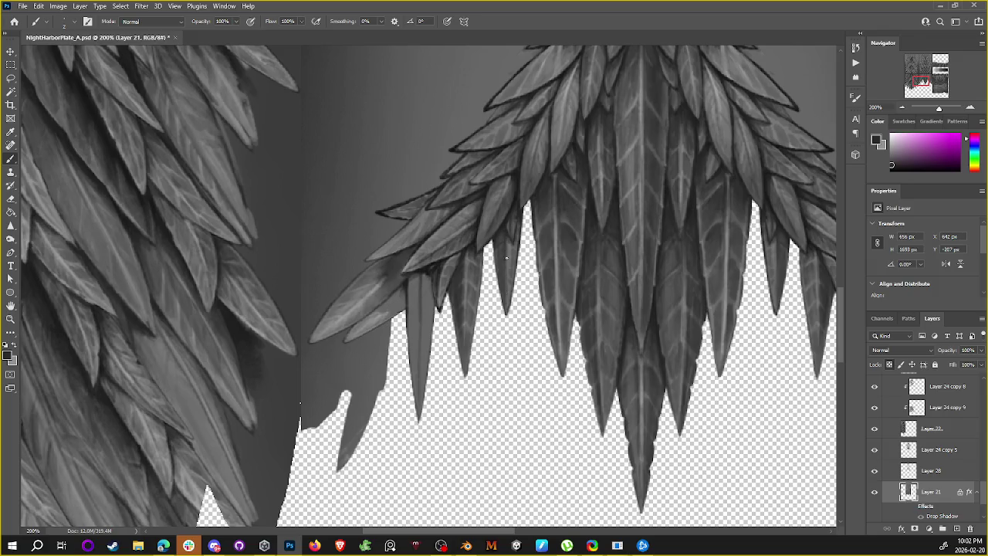
pyautogui.keyDown('alt'); pyautogui.click(545, 123); pyautogui.keyUp('alt')
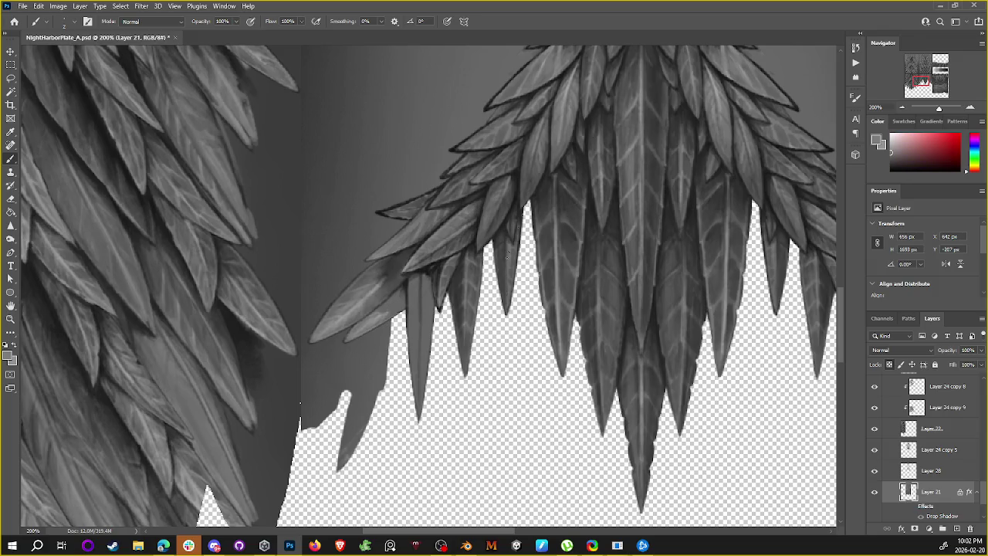
pyautogui.keyDown('alt'); pyautogui.click(508, 240); pyautogui.keyUp('alt')
pyautogui.keyDown('alt'); pyautogui.click(508, 233); pyautogui.keyUp('alt')
pyautogui.keyDown('alt'); pyautogui.click(505, 246); pyautogui.keyUp('alt')
# Step: Keep sampling upper and lower leaf greys, ending on a dark grey
pyautogui.keyDown('alt'); pyautogui.click(563, 124); pyautogui.keyUp('alt')
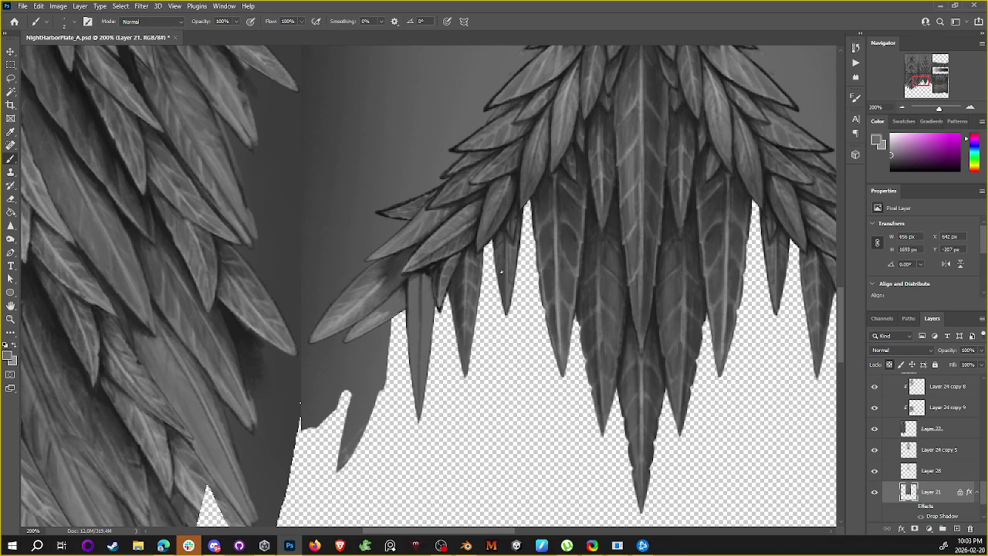
pyautogui.keyDown('alt'); pyautogui.click(503, 254); pyautogui.keyUp('alt')
pyautogui.keyDown('alt'); pyautogui.click(509, 227); pyautogui.keyUp('alt')
pyautogui.keyDown('alt'); pyautogui.click(502, 256); pyautogui.keyUp('alt')
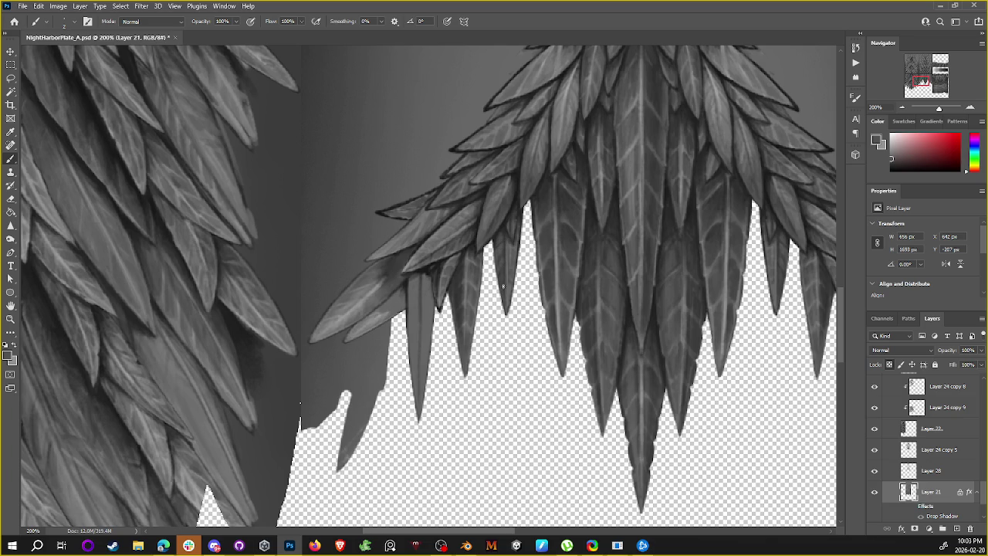
pyautogui.keyDown('alt'); pyautogui.click(505, 226); pyautogui.keyUp('alt')
pyautogui.keyDown('alt'); pyautogui.click(509, 244); pyautogui.keyUp('alt')
pyautogui.keyDown('alt'); pyautogui.click(508, 224); pyautogui.keyUp('alt')
# Step: Sample near-black from the right frond's upper leaf edges
pyautogui.keyDown('alt'); pyautogui.click(509, 222); pyautogui.keyUp('alt')
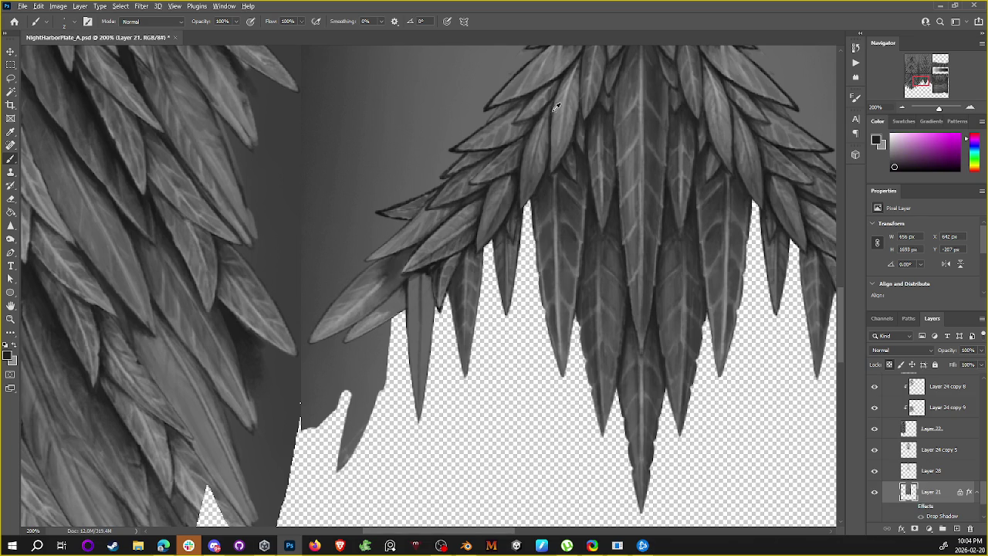
pyautogui.keyDown('alt'); pyautogui.click(538, 155); pyautogui.keyUp('alt')
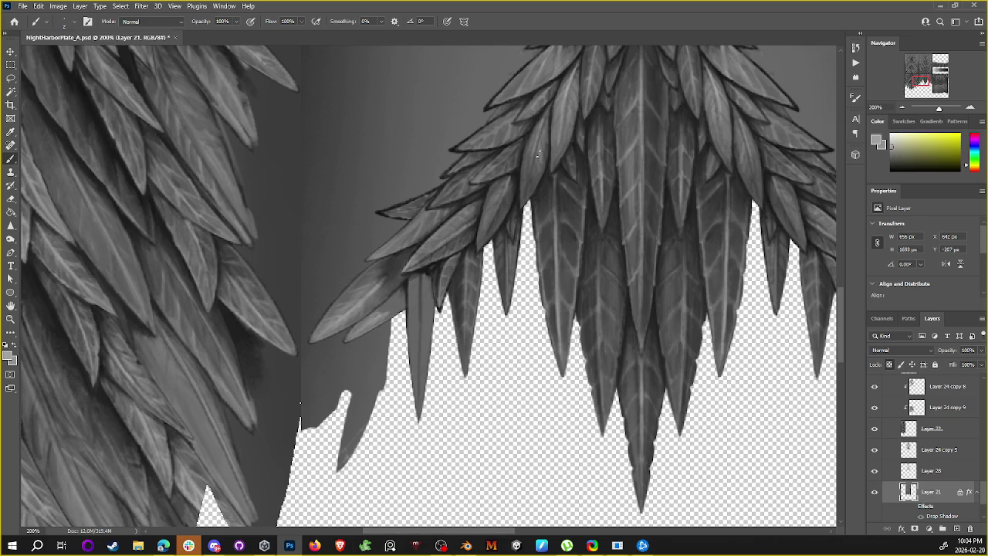
pyautogui.keyDown('alt'); pyautogui.click(503, 228); pyautogui.keyUp('alt')
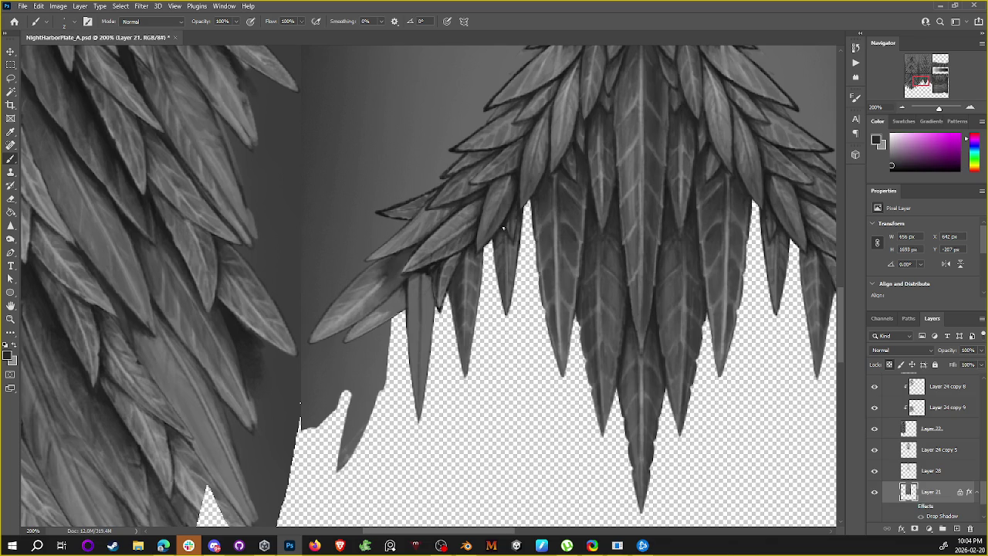
pyautogui.keyDown('alt'); pyautogui.click(503, 225); pyautogui.keyUp('alt')
pyautogui.keyDown('alt'); pyautogui.click(636, 139); pyautogui.keyUp('alt')
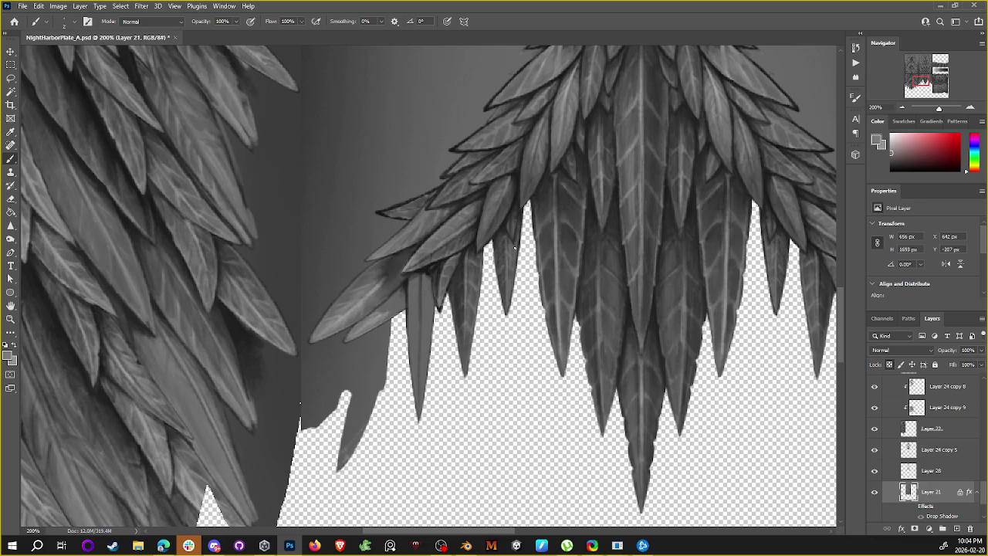
# Step: Sample further dark and pale leaf tones, settling on near-black for the outlines
pyautogui.keyDown('alt'); pyautogui.click(504, 239); pyautogui.keyUp('alt')
pyautogui.keyDown('alt'); pyautogui.click(496, 238); pyautogui.keyUp('alt')
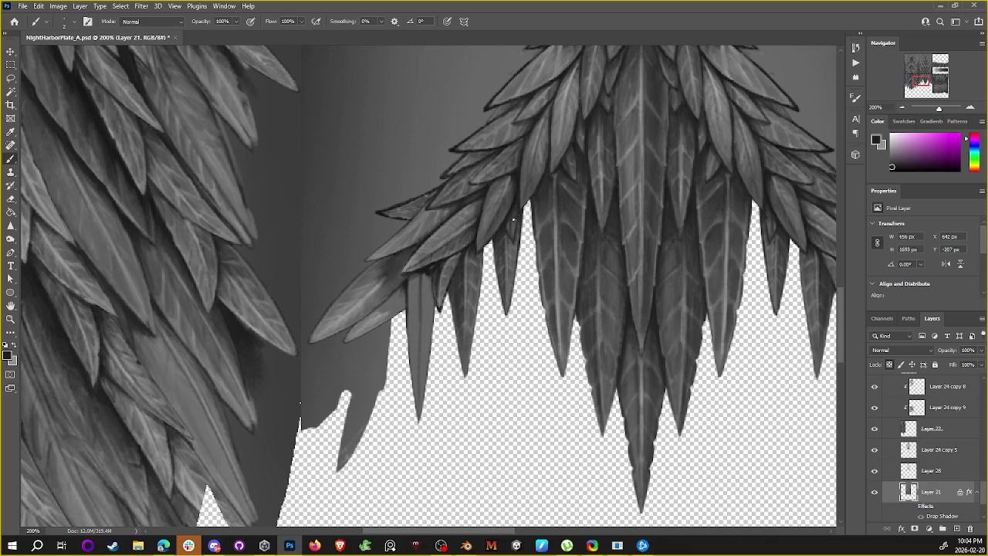
pyautogui.keyDown('alt'); pyautogui.click(500, 260); pyautogui.keyUp('alt')
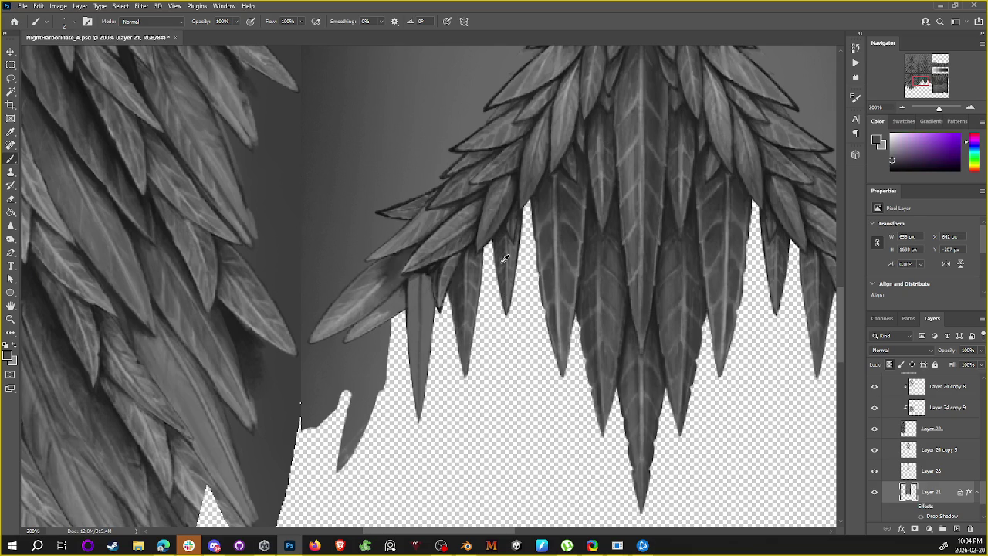
pyautogui.keyDown('alt'); pyautogui.click(508, 227); pyautogui.keyUp('alt')
pyautogui.keyDown('alt'); pyautogui.click(514, 186); pyautogui.keyUp('alt')
pyautogui.keyDown('alt'); pyautogui.click(496, 205); pyautogui.keyUp('alt')
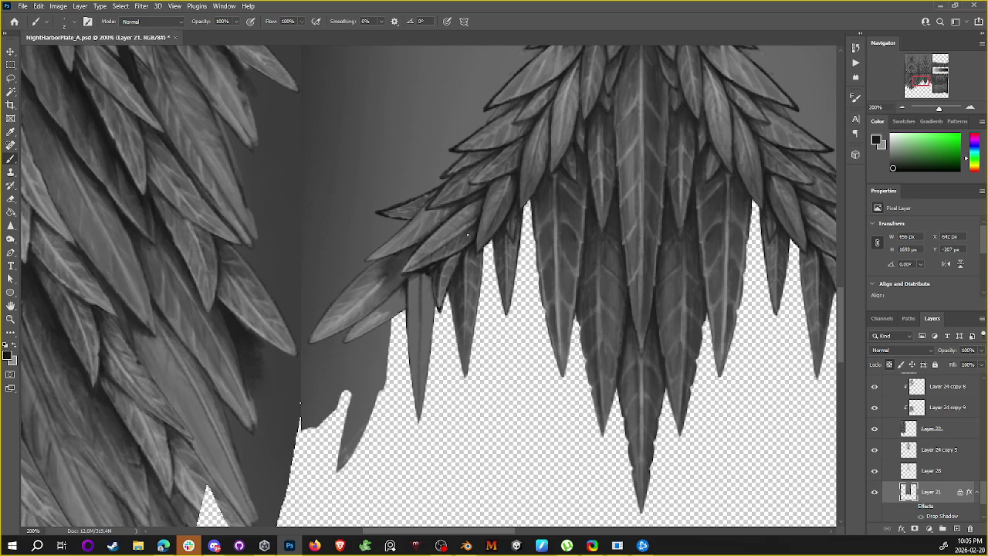
pyautogui.scroll(-2, 552, 188)
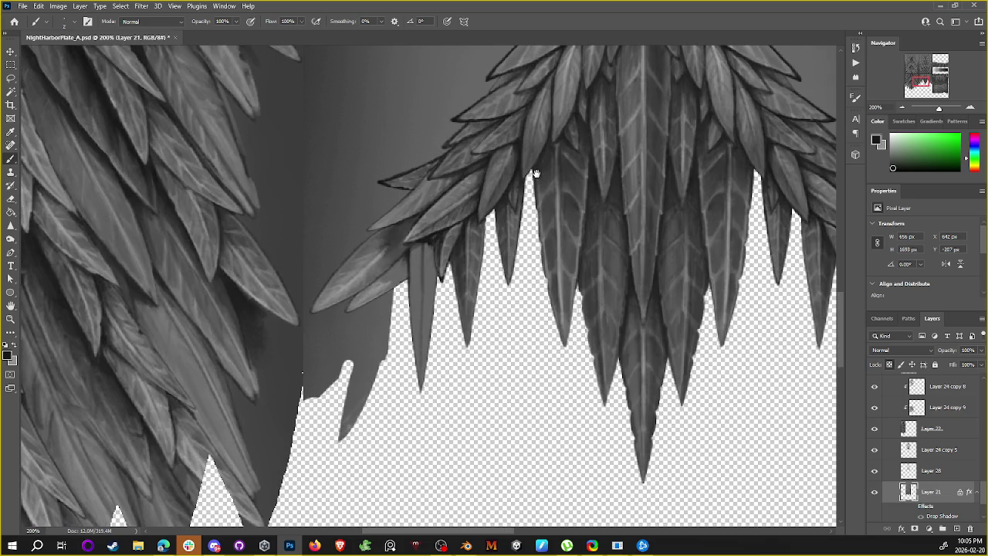
# Step: Trace a Lasso selection along the feather edge, then deselect it
pyautogui.press('l')
pyautogui.moveTo(544, 264); pyautogui.dragTo(546, 276)
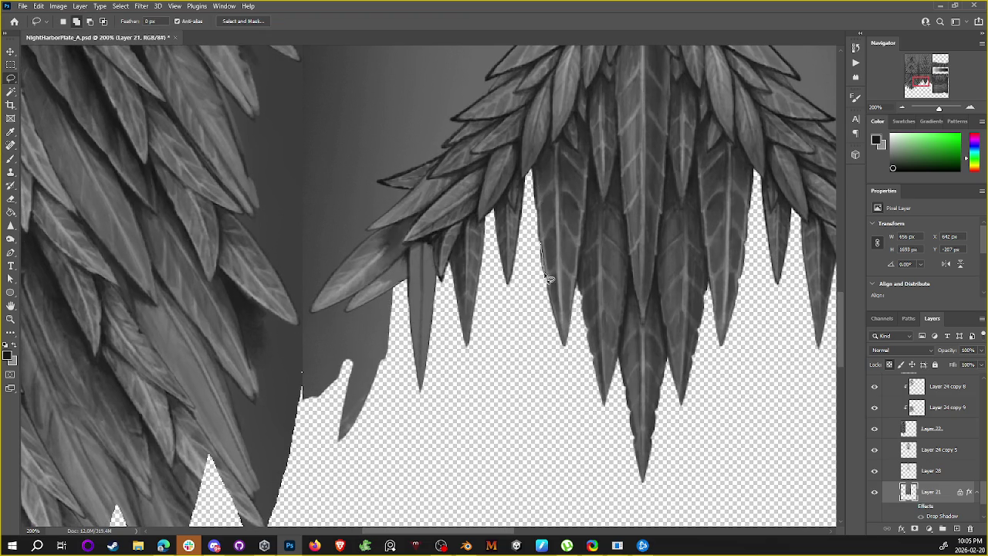
pyautogui.hotkey('ctrl', 'd')
# Step: Zoom back to the feather edges and save NightHarborPlate_A.psd
pyautogui.scroll(-1, 532, 223)
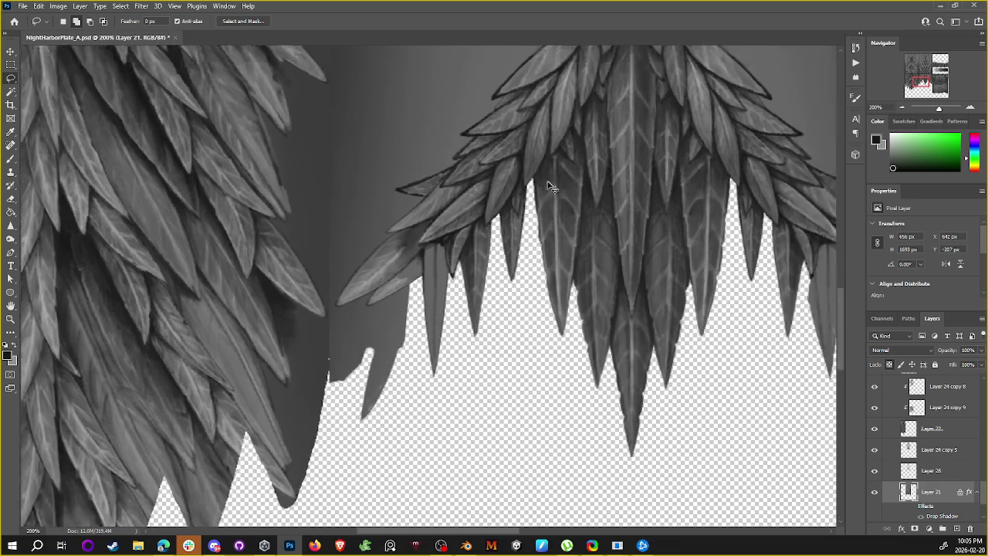
pyautogui.scroll(-2, 534, 215)
pyautogui.scroll(1, 532, 212)
pyautogui.scroll(1, 514, 220)
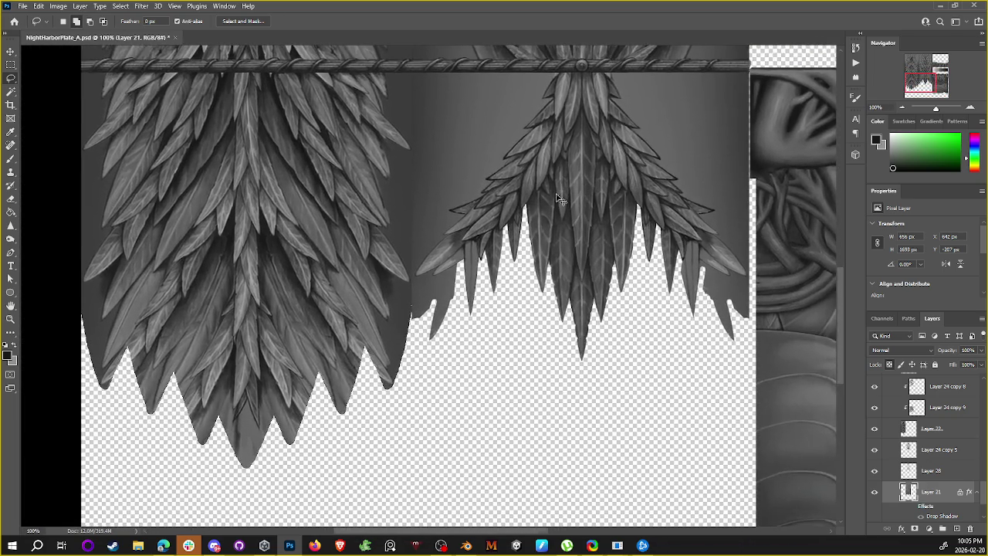
pyautogui.scroll(1, 540, 200)
pyautogui.moveTo(565, 183); pyautogui.dragTo(571, 198)
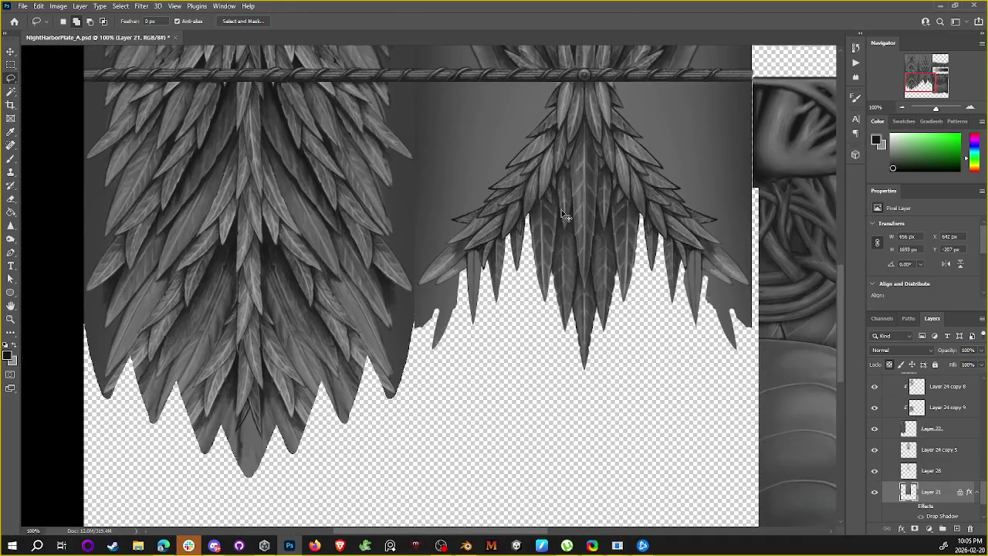
pyautogui.hotkey('ctrl', 's')
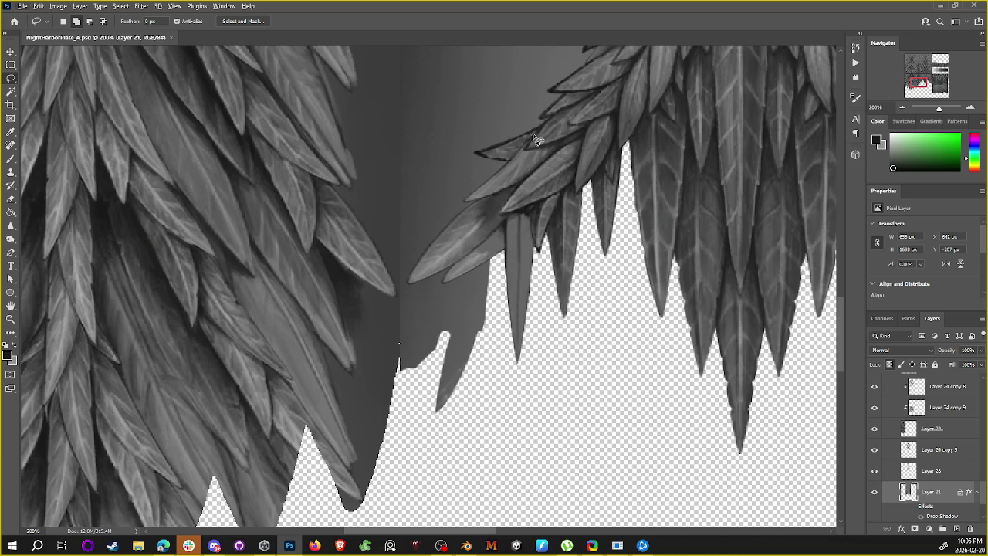
# Step: With the Brush, paint a thin dark line and a light-grey touch-up along the leaf edge
pyautogui.press('b')
pyautogui.keyDown('alt'); pyautogui.click(529, 203); pyautogui.keyUp('alt')
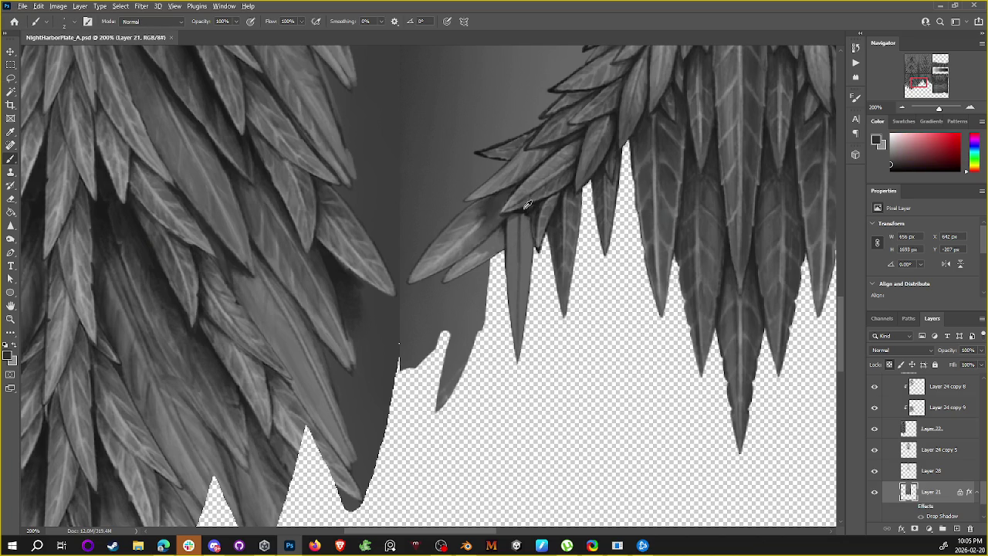
pyautogui.keyDown('alt'); pyautogui.click(518, 241); pyautogui.keyUp('alt')
pyautogui.moveTo(501, 249); pyautogui.dragTo(531, 232)
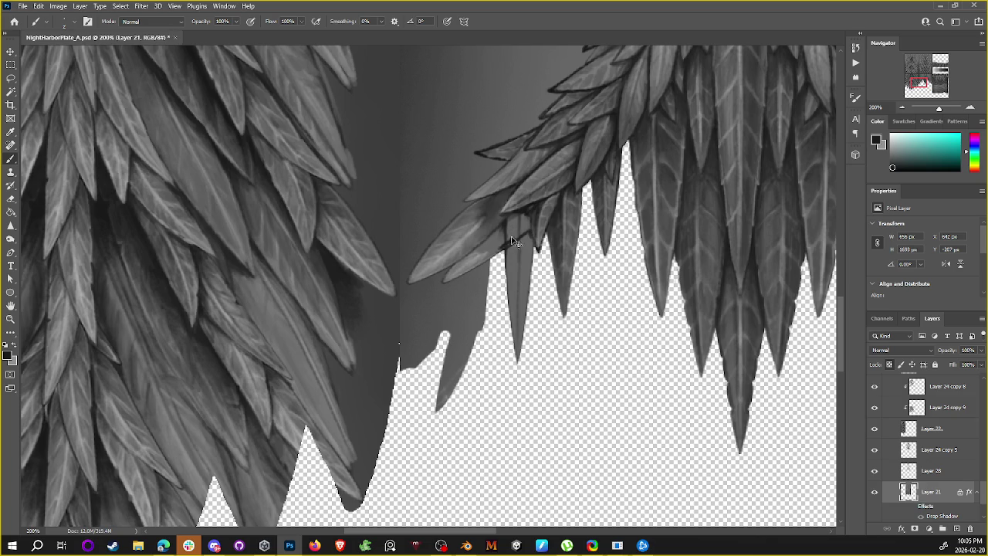
pyautogui.keyDown('alt'); pyautogui.click(506, 238); pyautogui.keyUp('alt')
pyautogui.moveTo(507, 237); pyautogui.dragTo(506, 234)
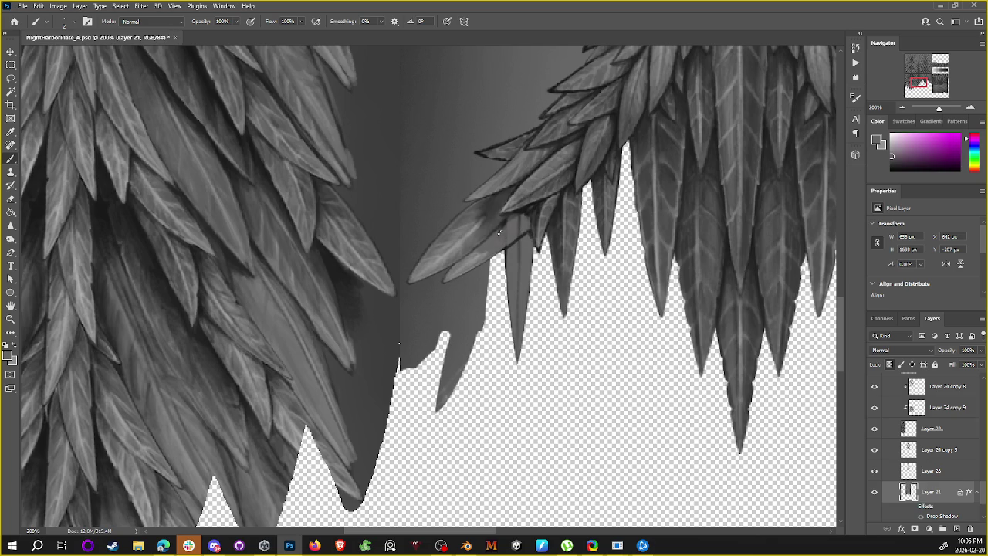
# Step: Sample dark blue-grey and near-black outline tones from the upper leaves
pyautogui.keyDown('alt'); pyautogui.click(513, 212); pyautogui.keyUp('alt')
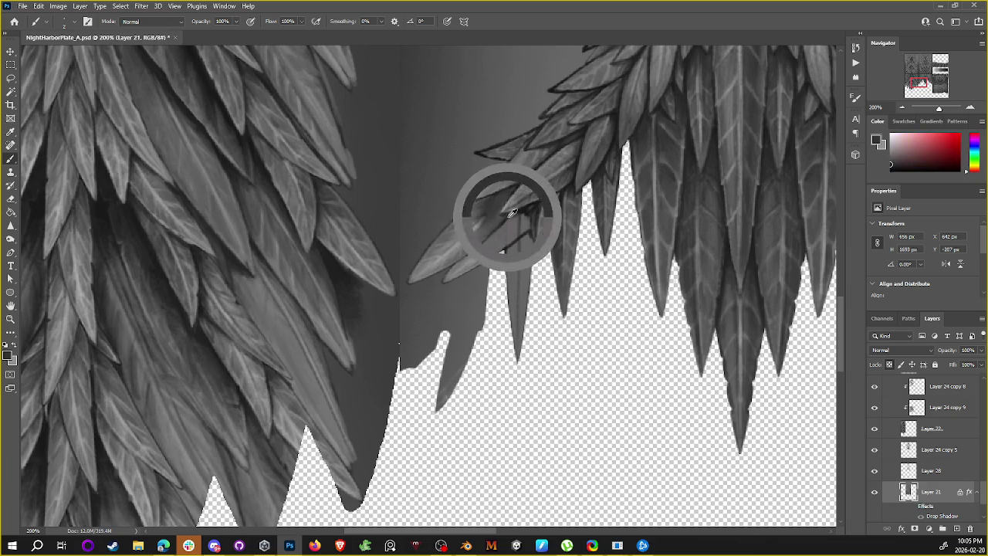
pyautogui.keyDown('alt'); pyautogui.click(515, 211); pyautogui.keyUp('alt')
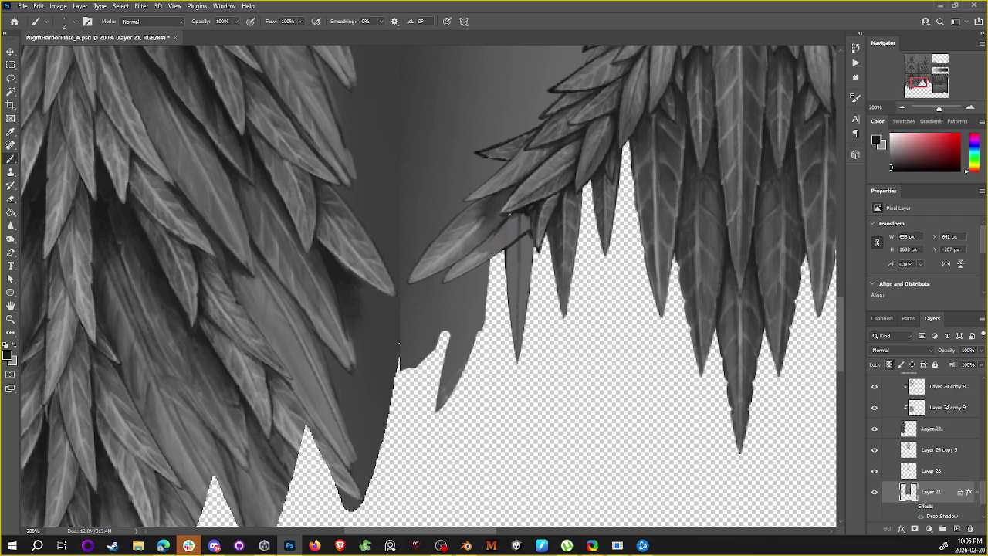
pyautogui.scroll(-2, 522, 183)
pyautogui.hscroll(-2, 559, 161)
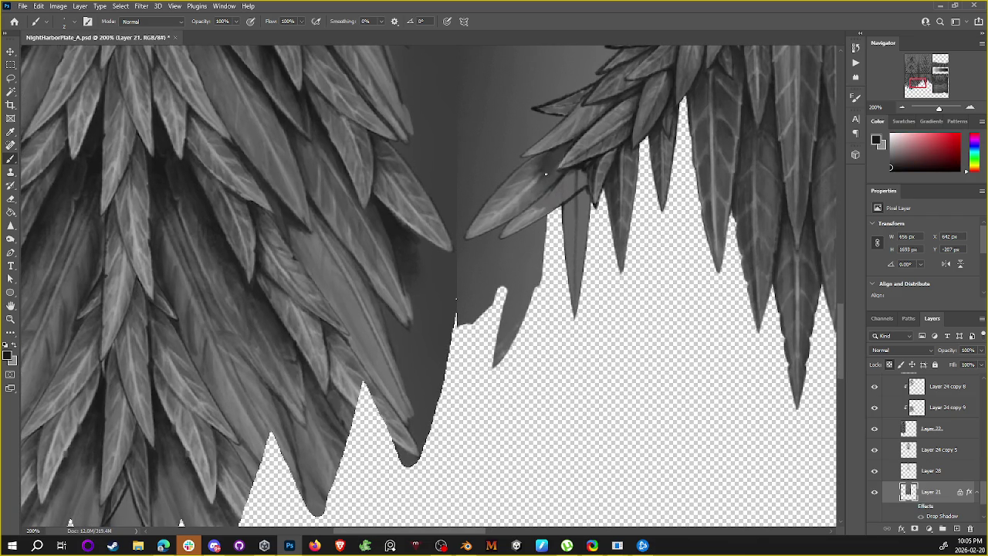
pyautogui.keyDown('alt'); pyautogui.click(538, 177); pyautogui.keyUp('alt')
pyautogui.keyDown('alt'); pyautogui.click(551, 163); pyautogui.keyUp('alt')
pyautogui.keyDown('alt'); pyautogui.click(571, 145); pyautogui.keyUp('alt')
pyautogui.keyDown('alt'); pyautogui.click(569, 170); pyautogui.keyUp('alt')
# Step: Sample light and dark leaf greys while moving along the spiky leaf tips
pyautogui.moveTo(621, 116)
pyautogui.mouseDown()
pyautogui.moveTo(545, 203)
pyautogui.moveTo(567, 182)
pyautogui.mouseUp()
pyautogui.keyDown('alt'); pyautogui.click(543, 213); pyautogui.keyUp('alt')
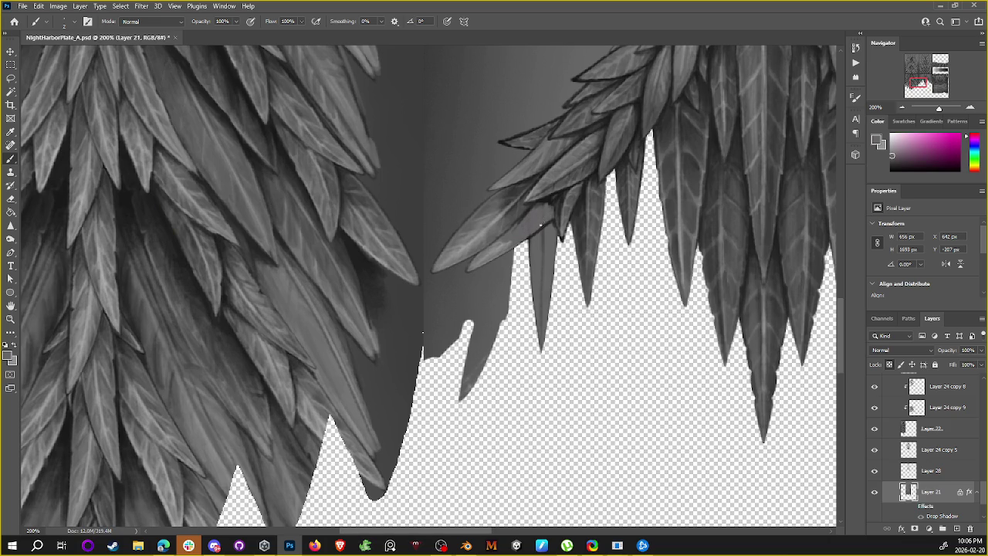
pyautogui.keyDown('alt'); pyautogui.click(561, 197); pyautogui.keyUp('alt')
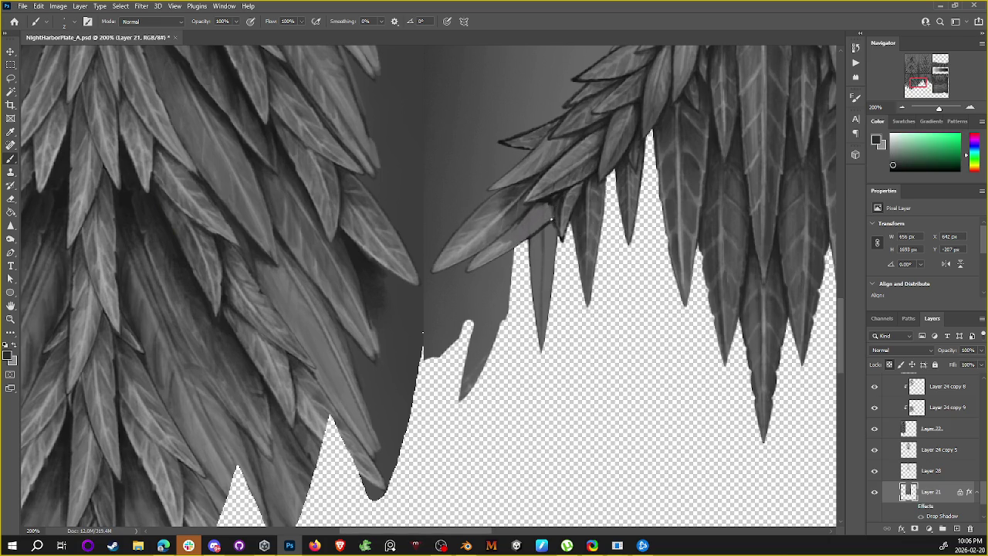
pyautogui.keyDown('alt'); pyautogui.click(553, 199); pyautogui.keyUp('alt')
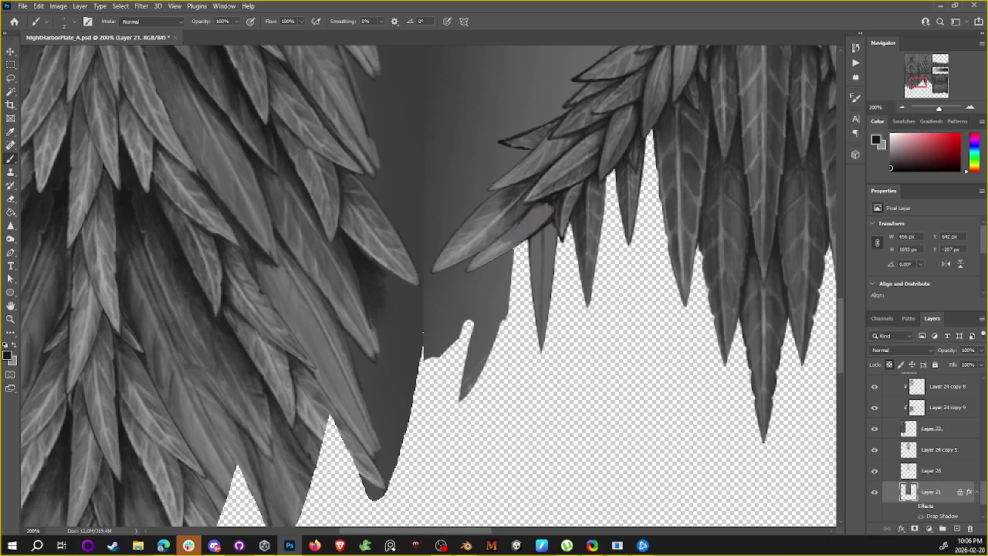
pyautogui.keyDown('alt'); pyautogui.click(540, 227); pyautogui.keyUp('alt')
pyautogui.moveTo(561, 219); pyautogui.dragTo(544, 202)
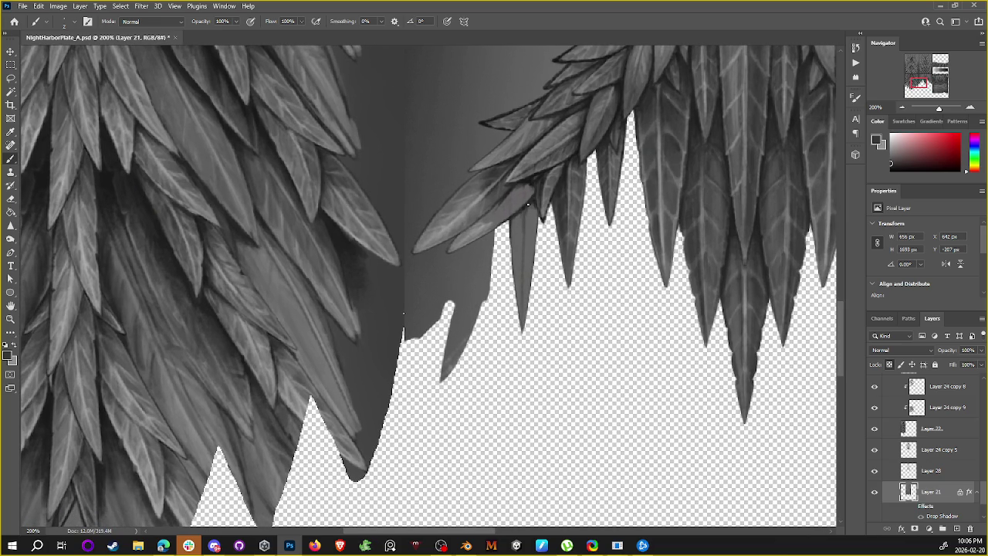
# Step: Sample lighter greys from the lower leaves, then reset colours and swap to the light colour
pyautogui.moveTo(556, 135); pyautogui.dragTo(540, 160)
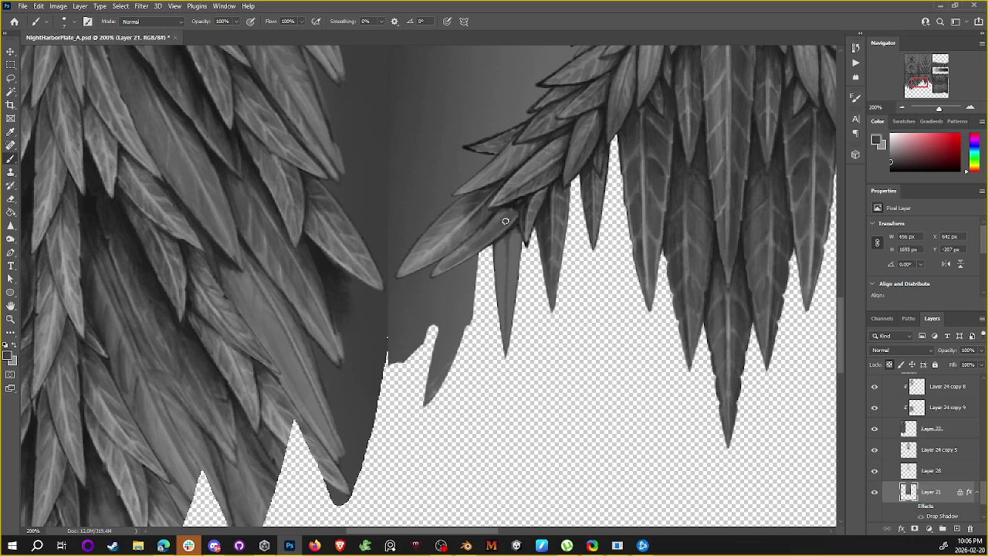
pyautogui.keyDown('alt'); pyautogui.click(452, 255); pyautogui.keyUp('alt')
pyautogui.keyDown('alt'); pyautogui.click(452, 244); pyautogui.keyUp('alt')
pyautogui.press('d')
pyautogui.press('x')
# Step: Sample feather greys and paint a light line down the feather centre
pyautogui.keyDown('alt'); pyautogui.click(461, 248); pyautogui.keyUp('alt')
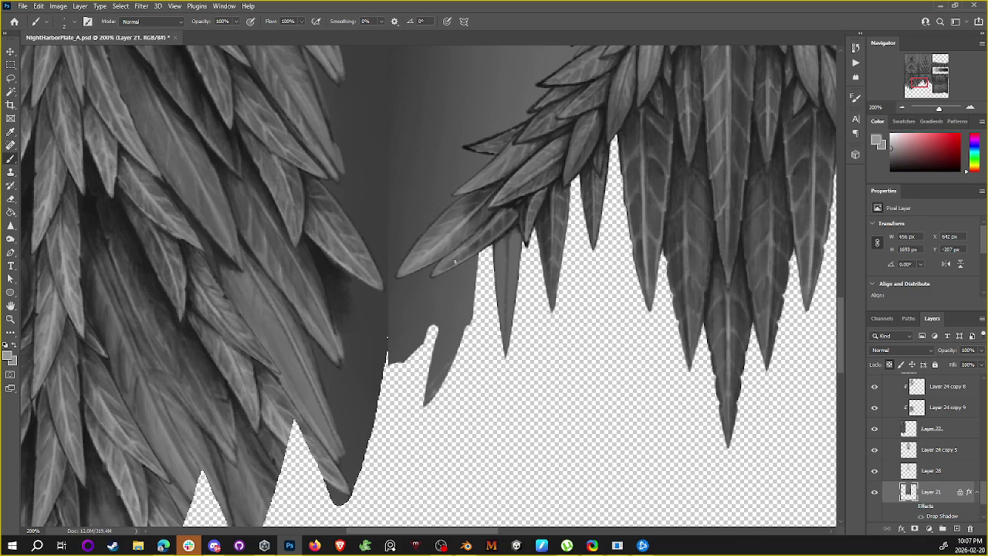
pyautogui.keyDown('alt'); pyautogui.click(477, 241); pyautogui.keyUp('alt')
pyautogui.keyDown('alt'); pyautogui.click(517, 199); pyautogui.keyUp('alt')
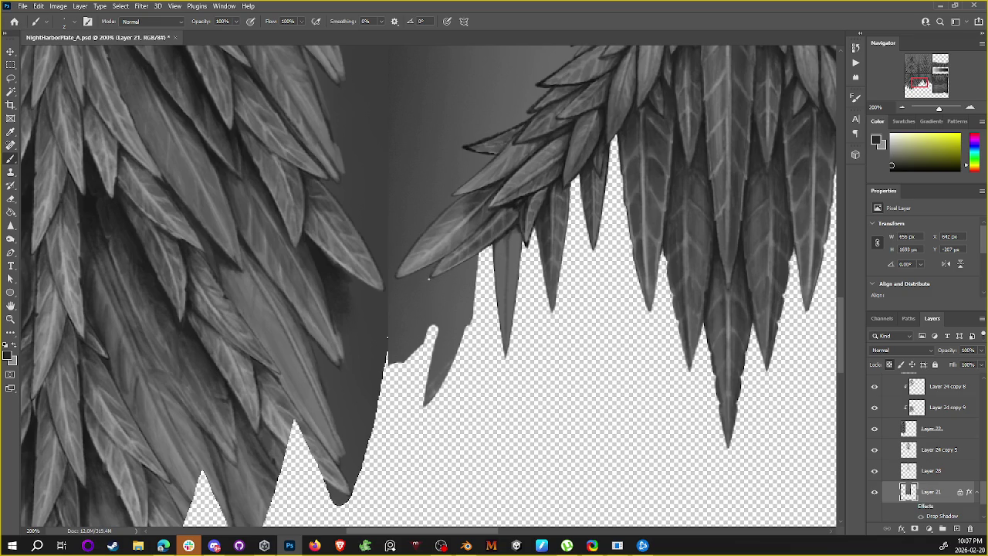
pyautogui.keyDown('alt'); pyautogui.click(431, 277); pyautogui.keyUp('alt')
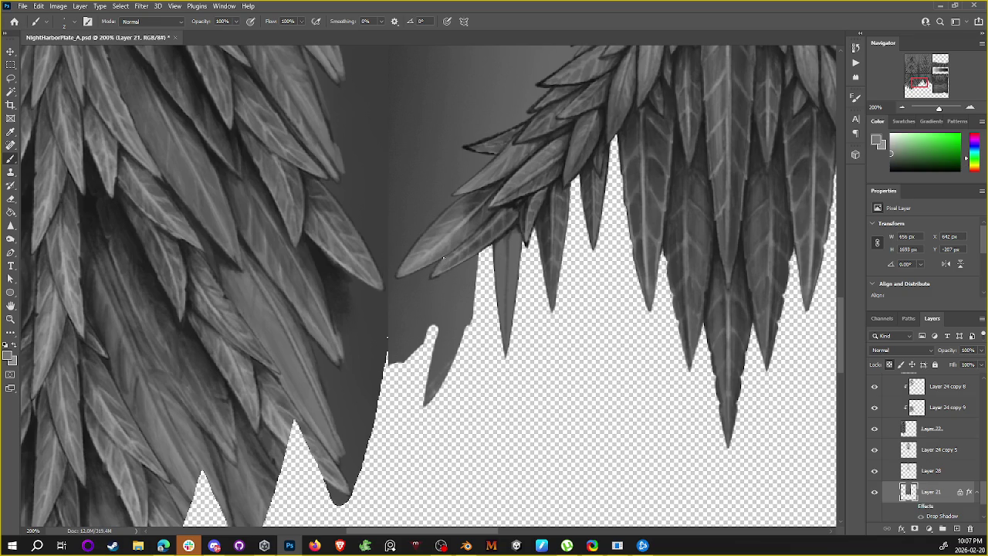
pyautogui.keyDown('alt'); pyautogui.click(445, 268); pyautogui.keyUp('alt')
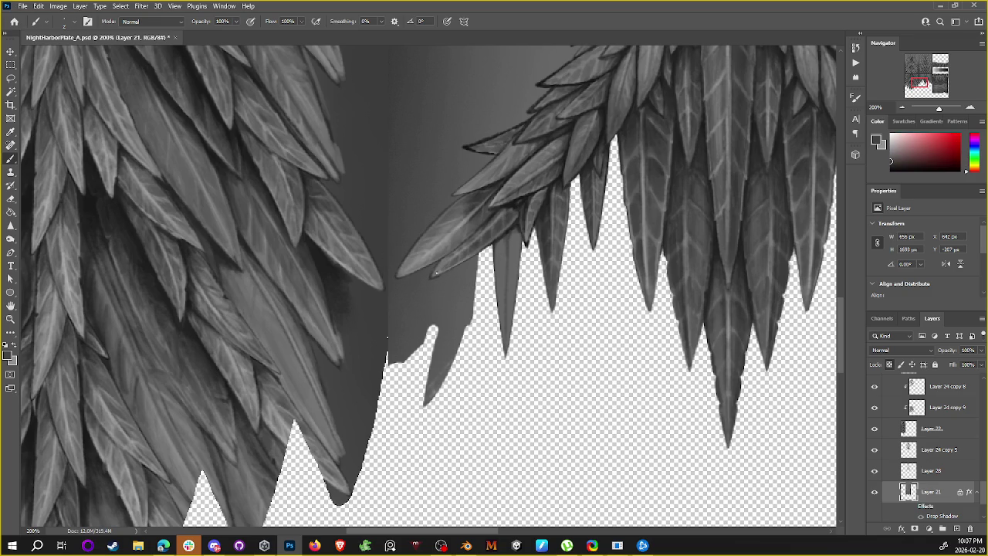
pyautogui.keyDown('alt'); pyautogui.click(515, 224); pyautogui.keyUp('alt')
pyautogui.keyDown('alt'); pyautogui.click(423, 255); pyautogui.keyUp('alt')
pyautogui.moveTo(507, 241)
pyautogui.mouseDown()
pyautogui.moveTo(506, 337)
pyautogui.moveTo(508, 236)
pyautogui.mouseUp()
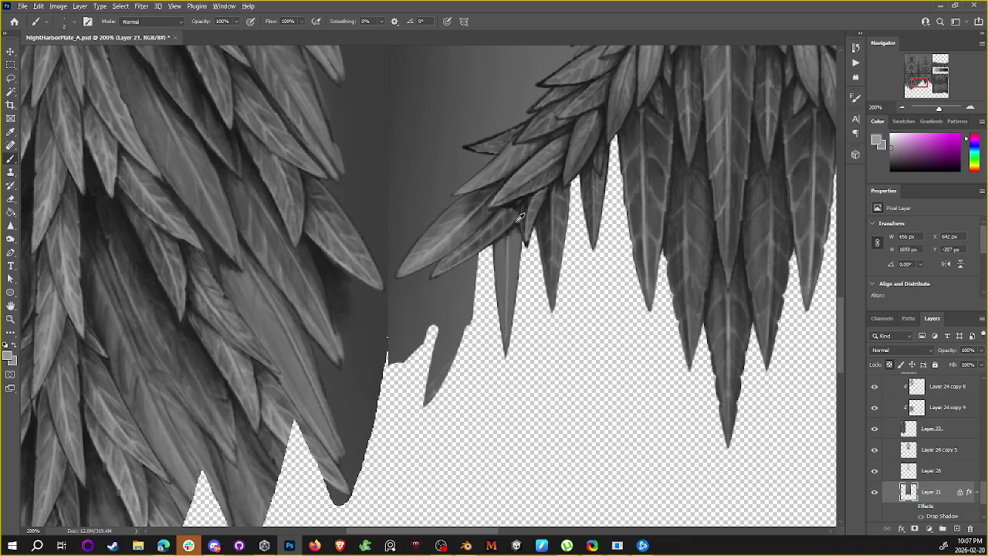
# Step: Sample near-black and greys near the leaf edge and dab a short touch-up stroke
pyautogui.keyDown('alt'); pyautogui.click(514, 227); pyautogui.keyUp('alt')
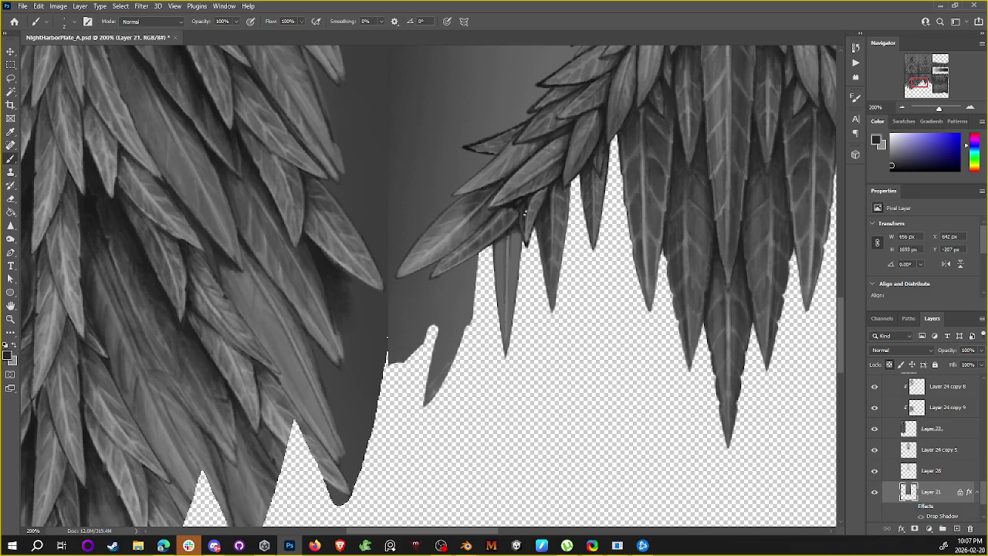
pyautogui.keyDown('alt'); pyautogui.click(520, 203); pyautogui.keyUp('alt')
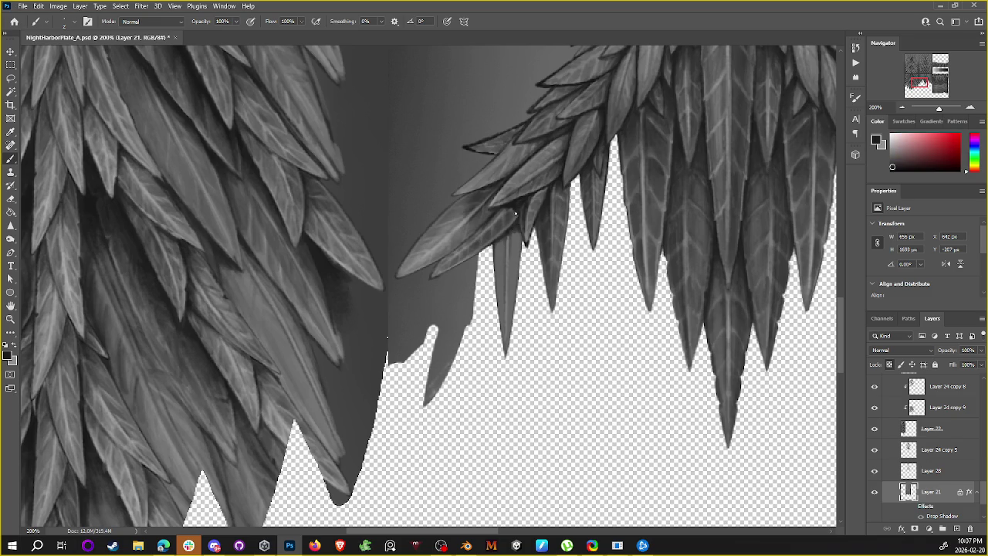
pyautogui.keyDown('alt'); pyautogui.click(512, 206); pyautogui.keyUp('alt')
pyautogui.keyDown('alt'); pyautogui.click(509, 211); pyautogui.keyUp('alt')
pyautogui.keyDown('alt'); pyautogui.click(507, 212); pyautogui.keyUp('alt')
pyautogui.keyDown('alt'); pyautogui.click(513, 215); pyautogui.keyUp('alt')
pyautogui.keyDown('alt'); pyautogui.click(507, 212); pyautogui.keyUp('alt')
pyautogui.keyDown('alt'); pyautogui.click(515, 206); pyautogui.keyUp('alt')
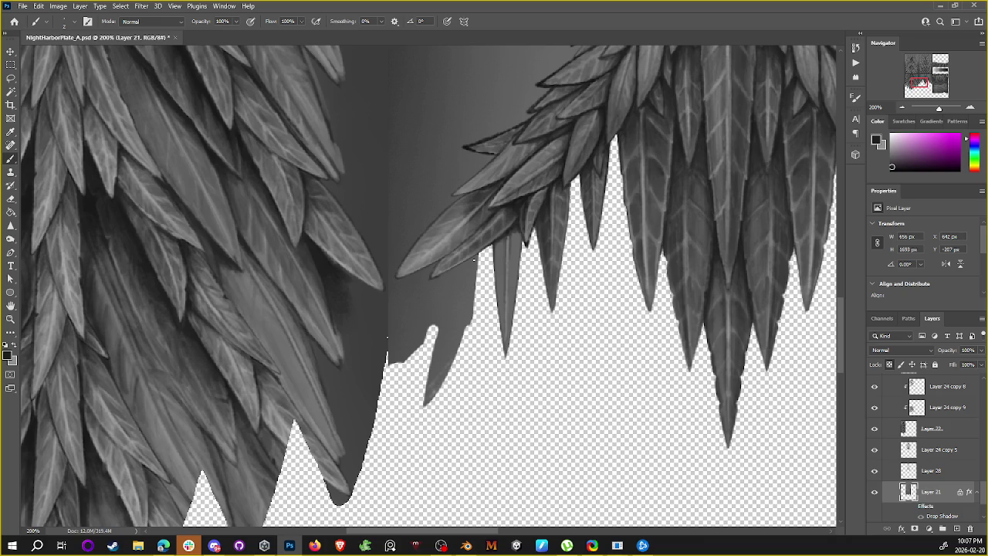
pyautogui.keyDown('alt'); pyautogui.click(469, 204); pyautogui.keyUp('alt')
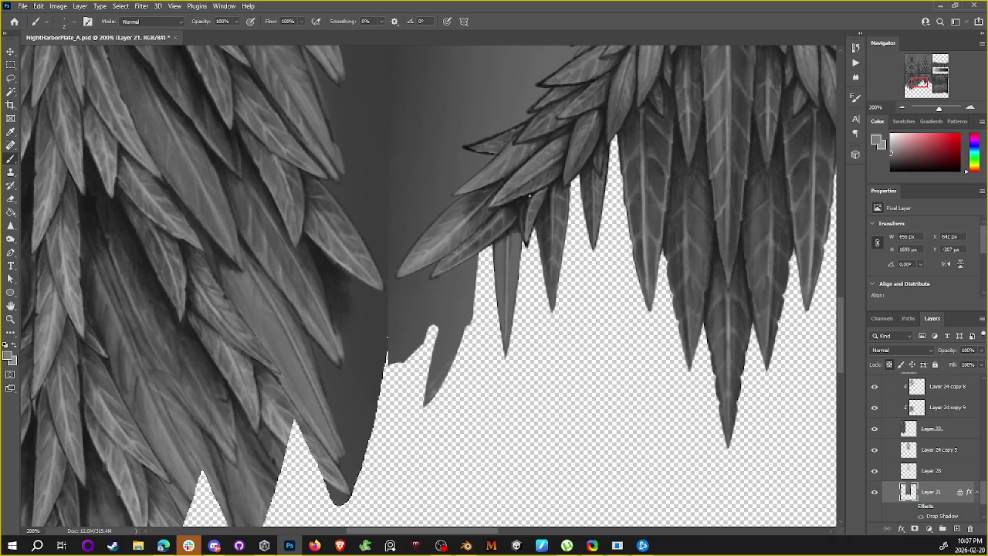
pyautogui.keyDown('alt'); pyautogui.click(521, 221); pyautogui.keyUp('alt')
pyautogui.moveTo(520, 224); pyautogui.dragTo(511, 233)
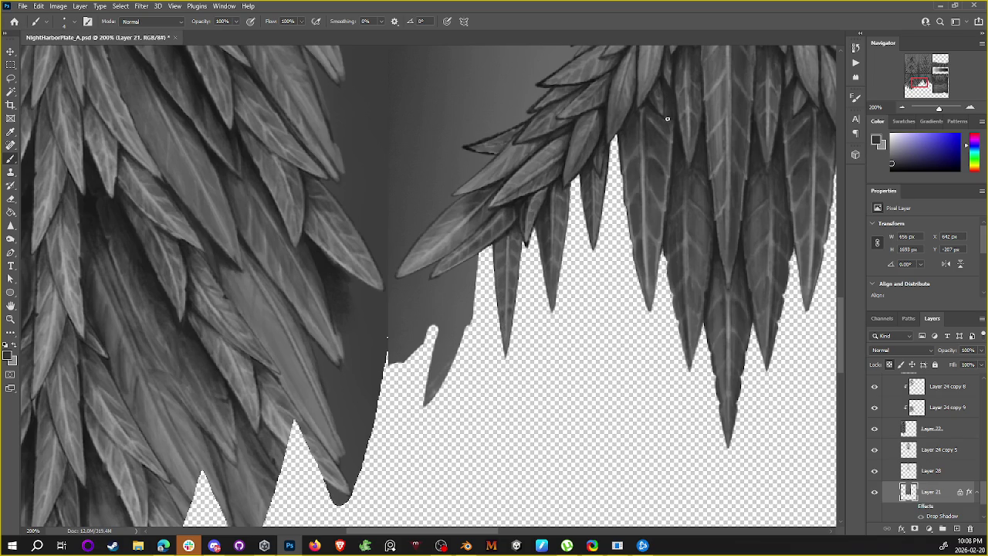
# Step: Sample feather greys and darken a small spot on the leaf edge
pyautogui.keyDown('alt'); pyautogui.click(513, 229); pyautogui.keyUp('alt')
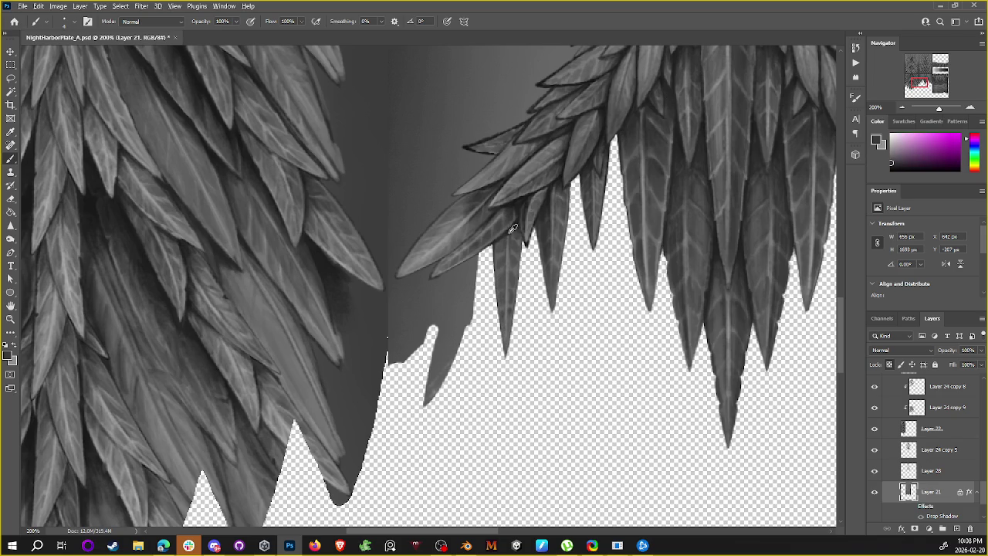
pyautogui.keyDown('alt'); pyautogui.click(514, 231); pyautogui.keyUp('alt')
pyautogui.keyDown('alt'); pyautogui.click(517, 232); pyautogui.keyUp('alt')
pyautogui.keyDown('alt'); pyautogui.click(522, 214); pyautogui.keyUp('alt')
pyautogui.keyDown('alt'); pyautogui.click(466, 147); pyautogui.keyUp('alt')
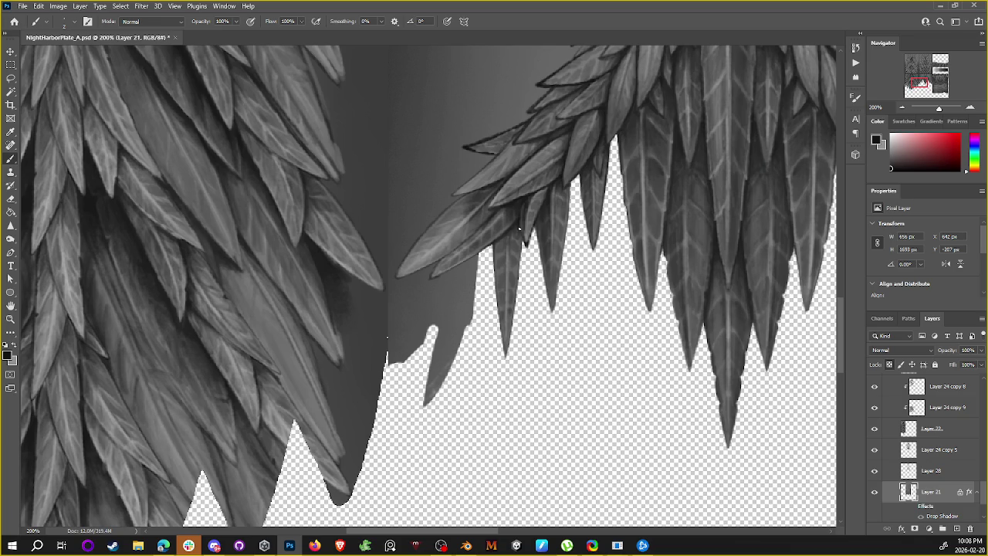
pyautogui.moveTo(532, 218); pyautogui.dragTo(520, 225)
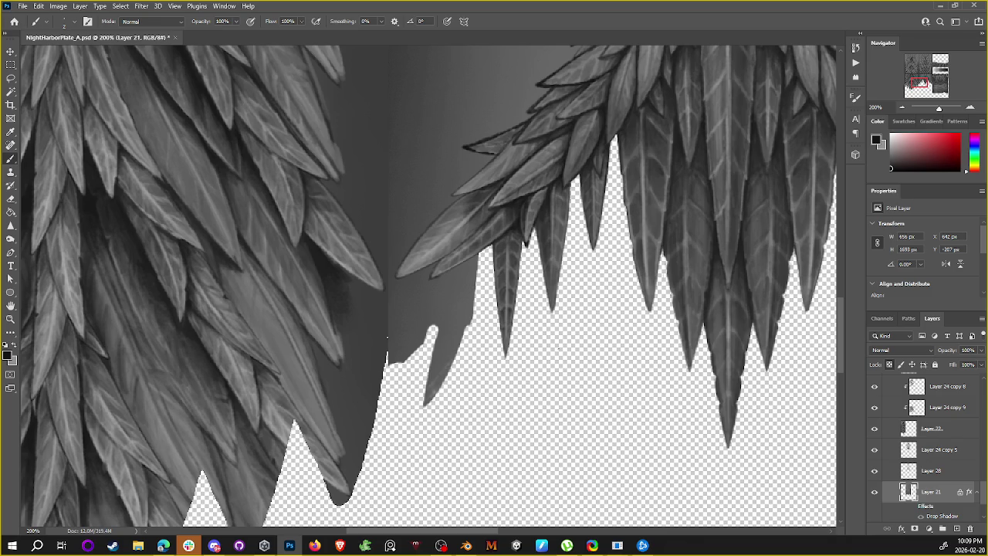
# Step: Pick up frond leaf tones and enlarge the brush
pyautogui.keyDown('alt'); pyautogui.click(514, 242); pyautogui.keyUp('alt')
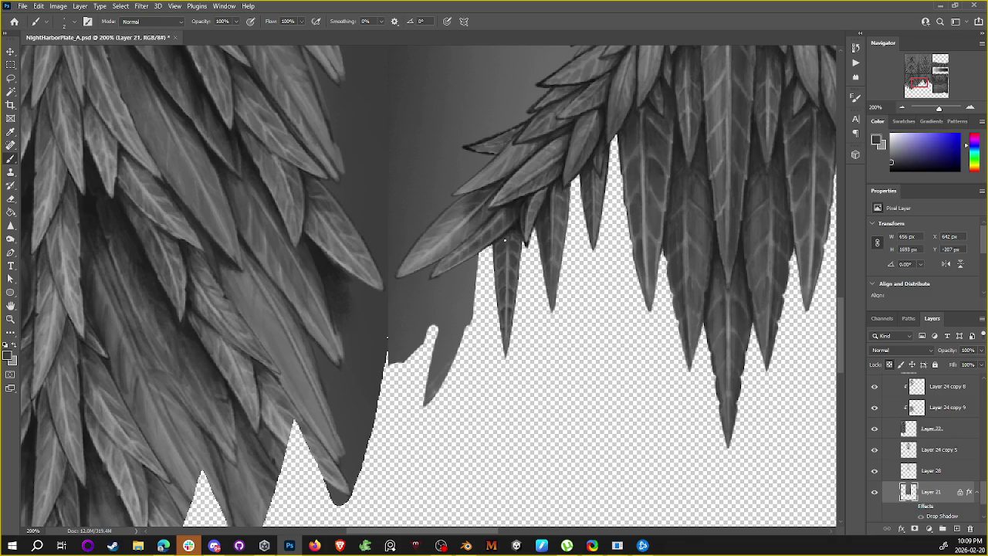
pyautogui.keyDown('alt'); pyautogui.click(518, 230); pyautogui.keyUp('alt')
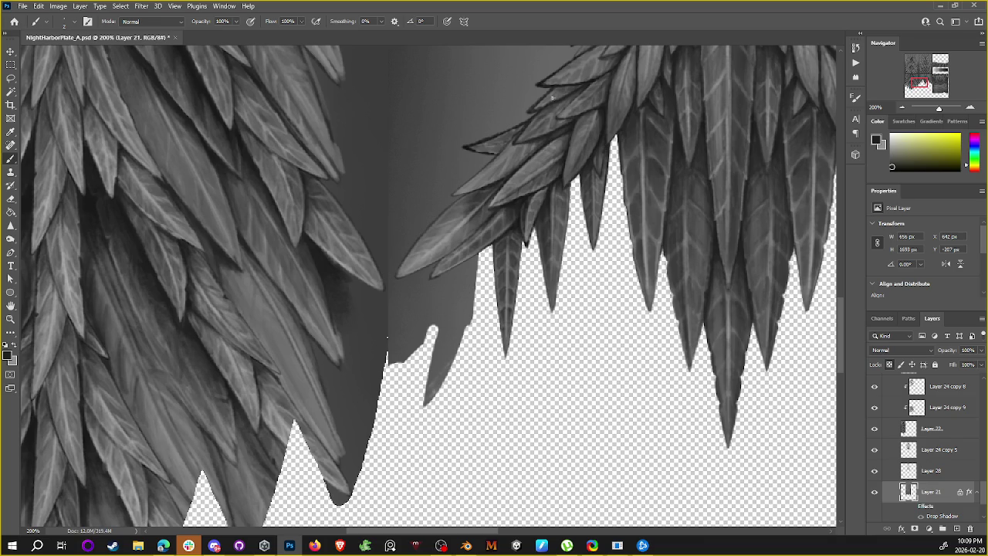
pyautogui.press(']')
pyautogui.press(']')
pyautogui.press(']')
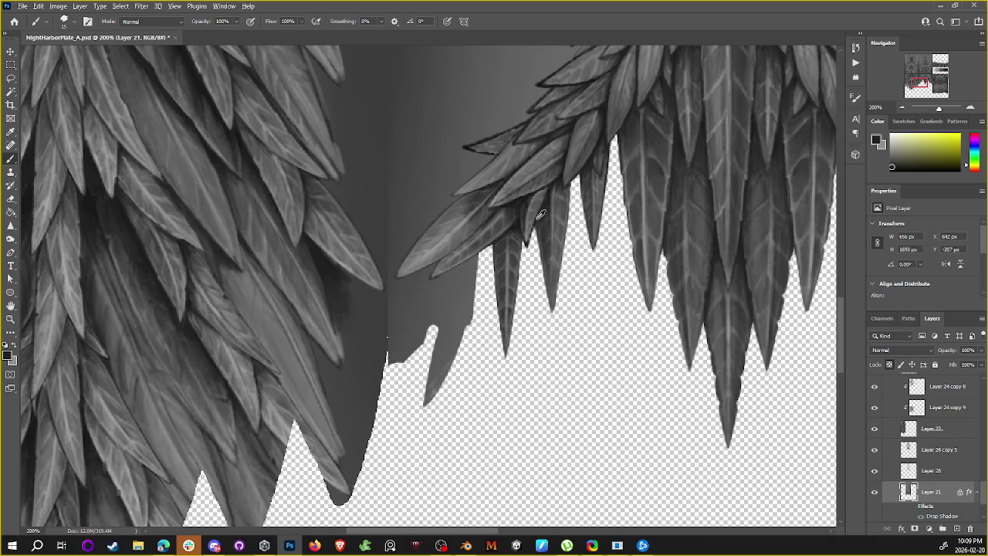
# Step: Reset the paint colour to black and save NightHarborPlate_A.psd, checking the full sheet
pyautogui.keyDown('alt'); pyautogui.click(448, 231); pyautogui.keyUp('alt')
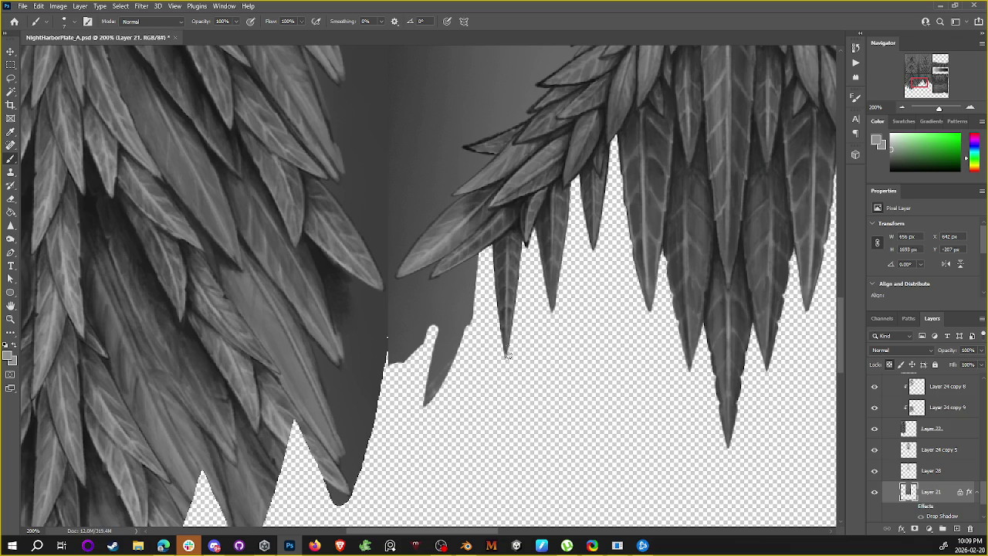
pyautogui.press('d')
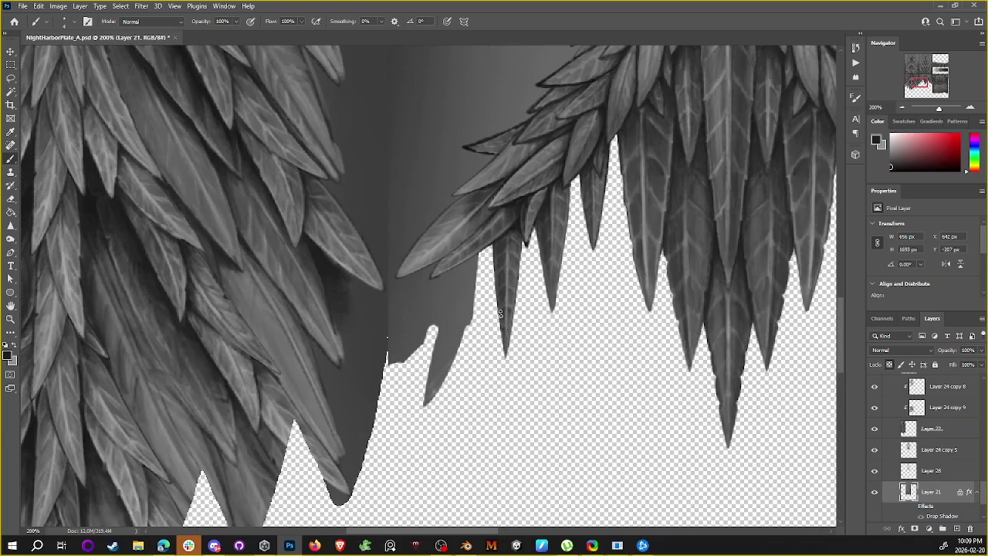
pyautogui.hotkey('ctrl', 's')
pyautogui.hotkey('ctrl', '-')
pyautogui.hotkey('ctrl', '-')
pyautogui.hotkey('ctrl', '-')
pyautogui.hotkey('ctrl', '+')
pyautogui.hotkey('ctrl', '+')
# Step: Paint a subtle stroke along the lowest leaf, then sample fresh greys from the upper leaves
pyautogui.moveTo(558, 206)
pyautogui.mouseDown()
pyautogui.moveTo(496, 255)
pyautogui.moveTo(554, 207)
pyautogui.moveTo(452, 273)
pyautogui.moveTo(510, 246)
pyautogui.mouseUp()
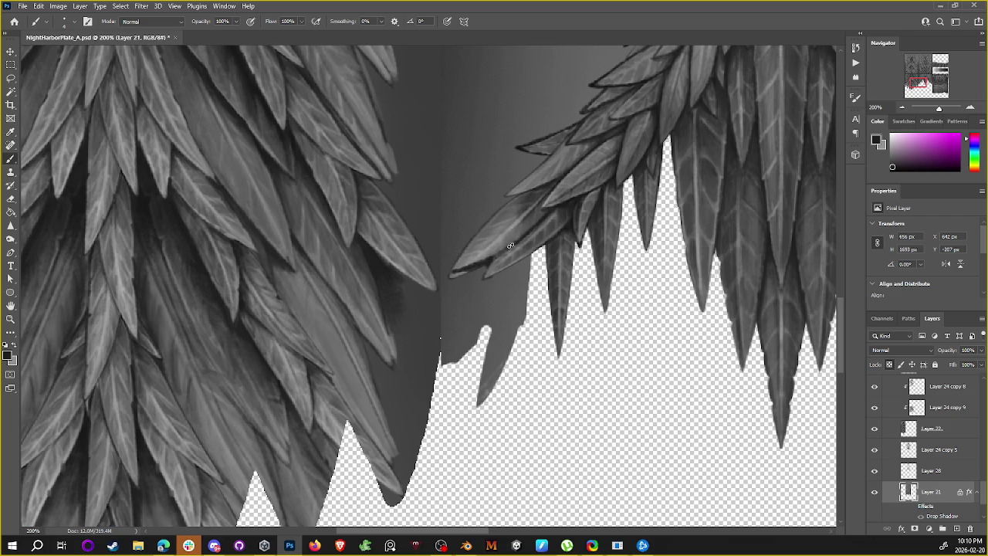
pyautogui.keyDown('alt'); pyautogui.click(536, 231); pyautogui.keyUp('alt')
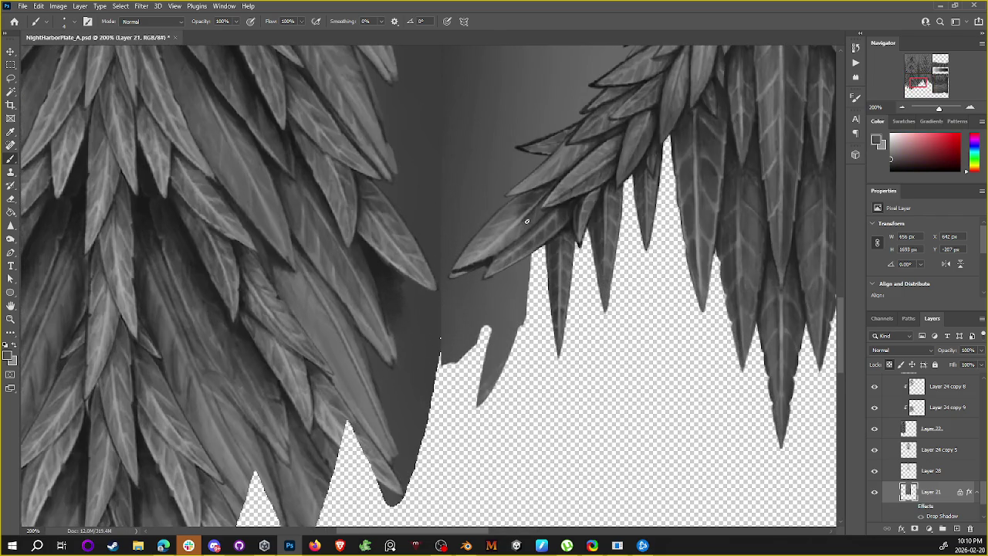
pyautogui.keyDown('alt'); pyautogui.click(526, 221); pyautogui.keyUp('alt')
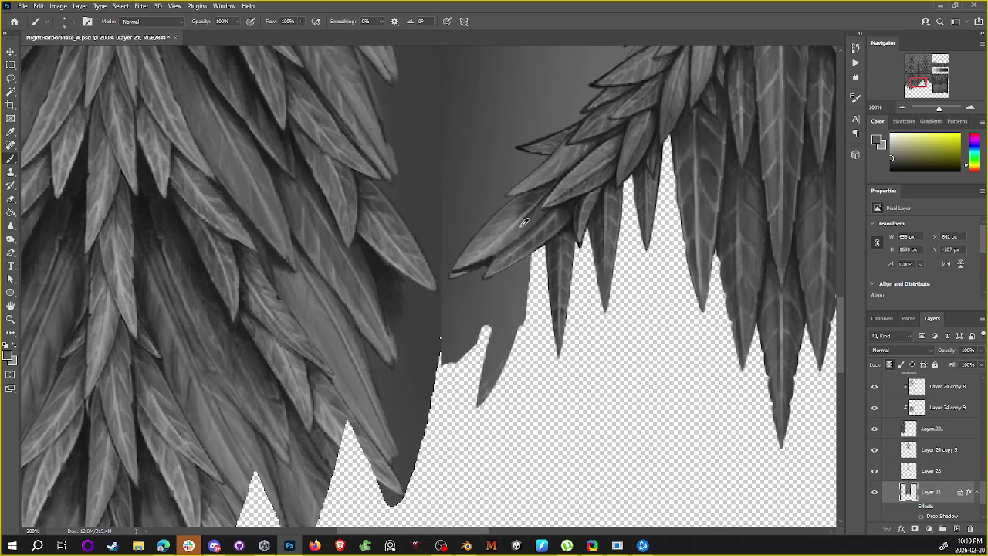
pyautogui.keyDown('alt'); pyautogui.click(555, 184); pyautogui.keyUp('alt')
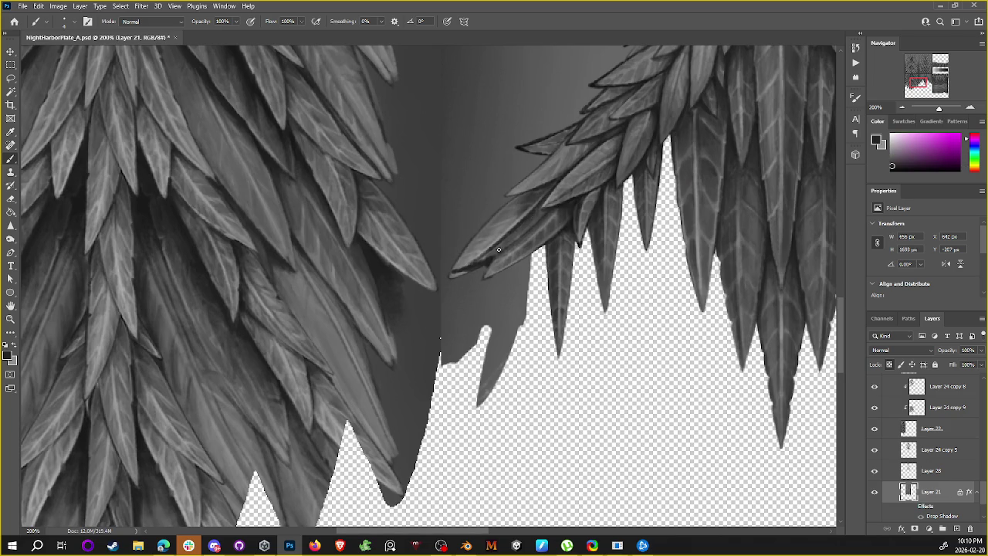
# Step: Repeatedly sample near-black and grey tones to dab dark outlines on the leaves above the lowest leaf
pyautogui.keyDown('alt'); pyautogui.click(510, 249); pyautogui.keyUp('alt')
pyautogui.keyDown('alt'); pyautogui.click(488, 262); pyautogui.keyUp('alt')
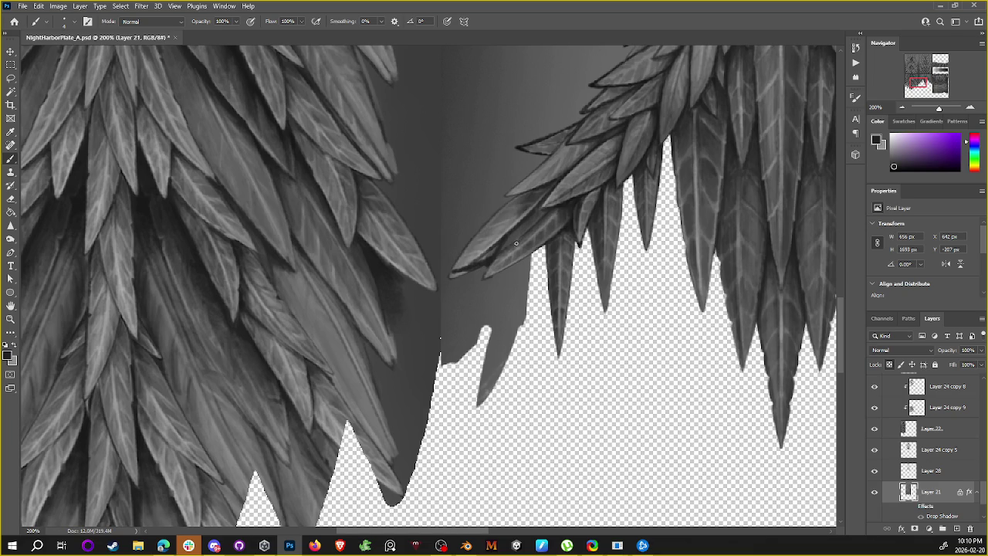
pyautogui.keyDown('alt'); pyautogui.click(517, 243); pyautogui.keyUp('alt')
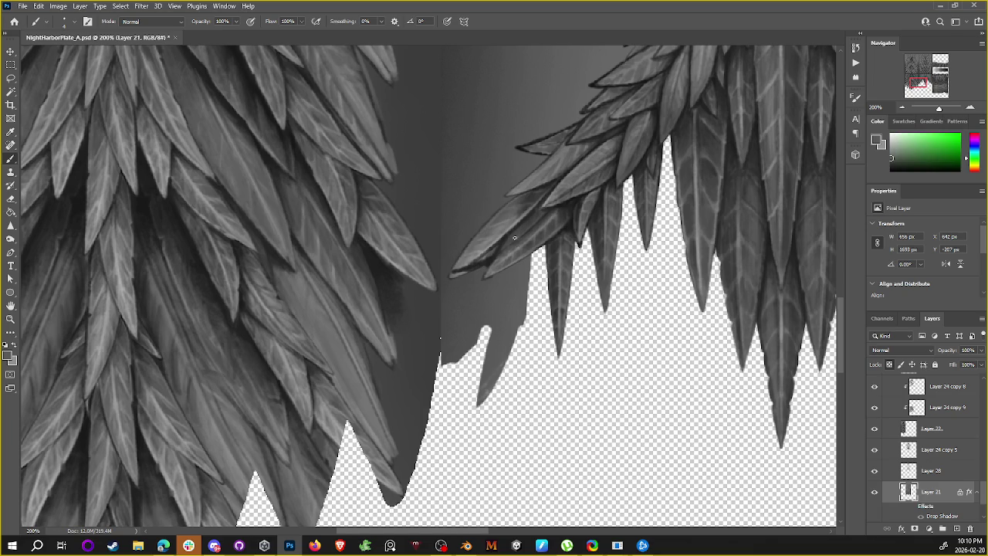
pyautogui.keyDown('alt'); pyautogui.click(558, 207); pyautogui.keyUp('alt')
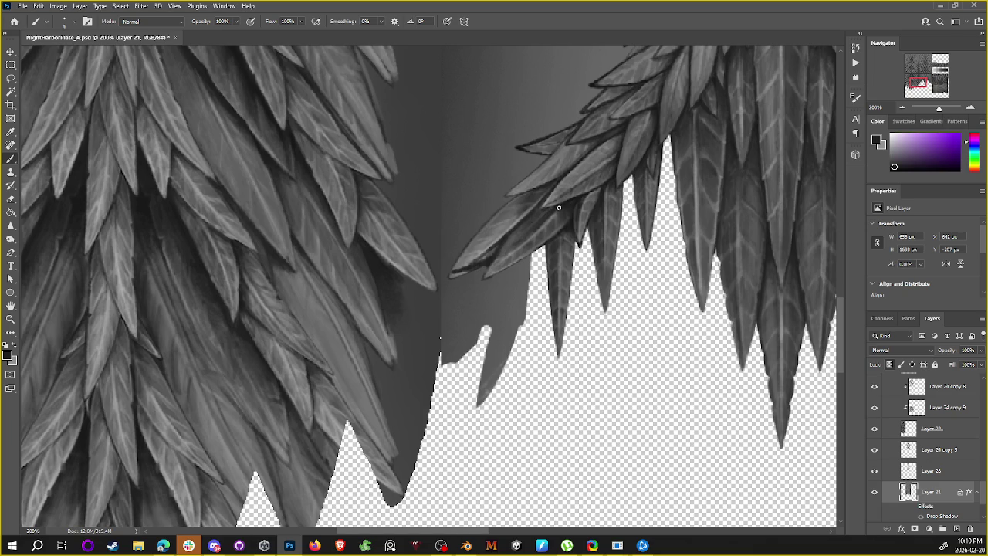
pyautogui.keyDown('alt'); pyautogui.click(495, 251); pyautogui.keyUp('alt')
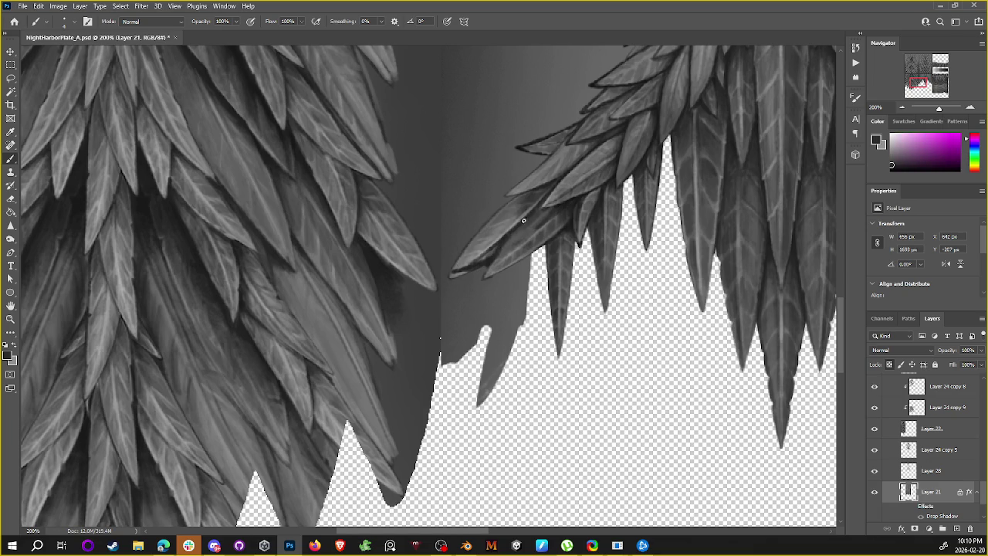
pyautogui.keyDown('alt'); pyautogui.click(579, 199); pyautogui.keyUp('alt')
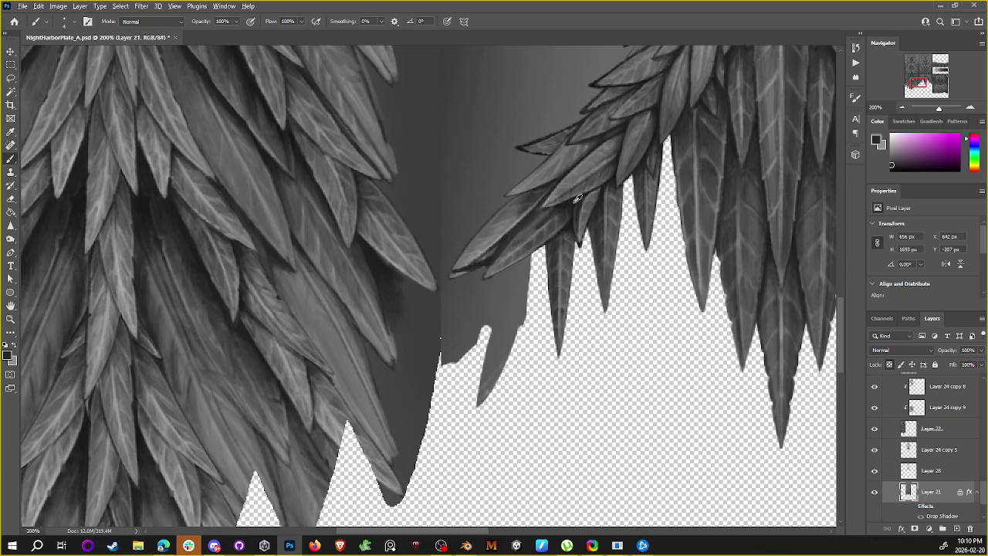
pyautogui.keyDown('alt'); pyautogui.click(455, 271); pyautogui.keyUp('alt')
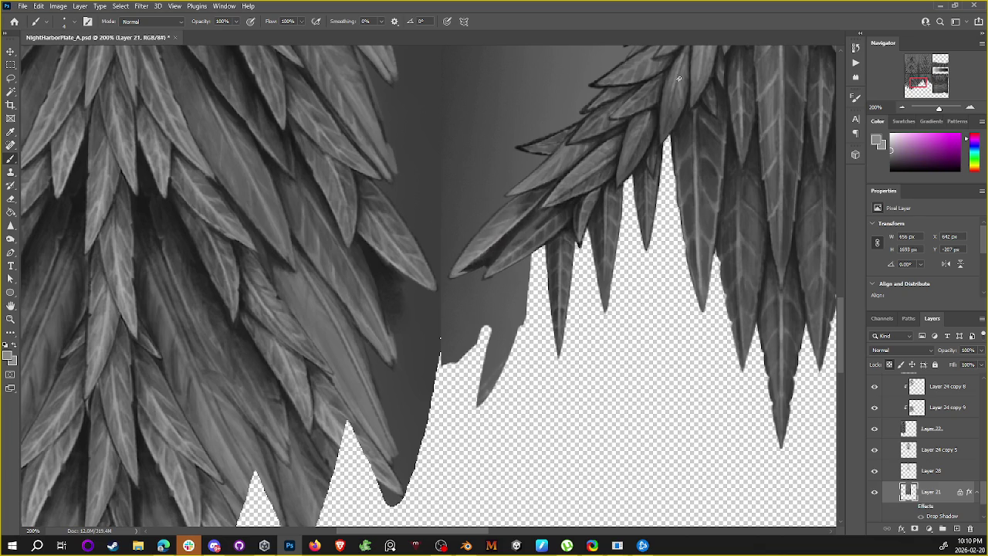
pyautogui.keyDown('alt'); pyautogui.click(467, 270); pyautogui.keyUp('alt')
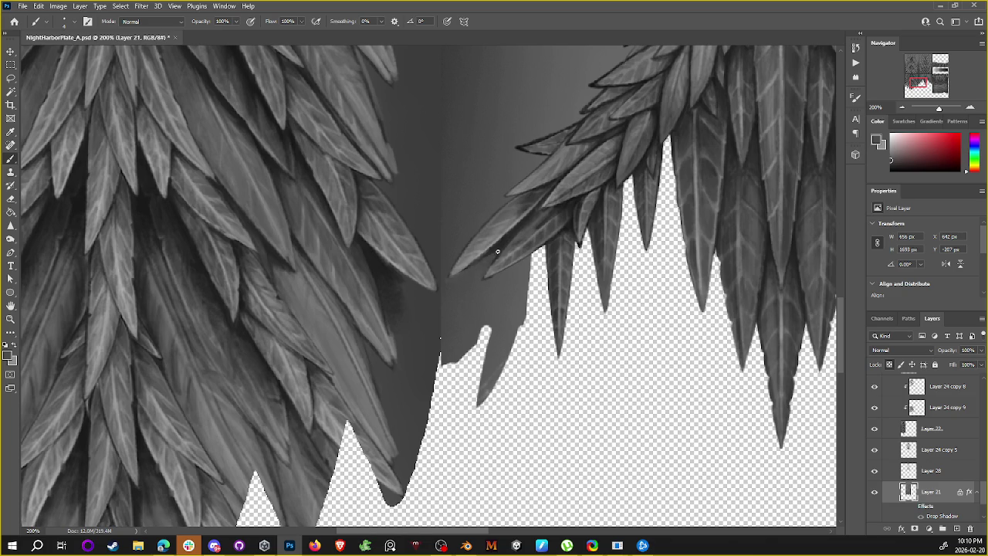
pyautogui.keyDown('alt'); pyautogui.click(503, 241); pyautogui.keyUp('alt')
pyautogui.keyDown('alt'); pyautogui.click(486, 262); pyautogui.keyUp('alt')
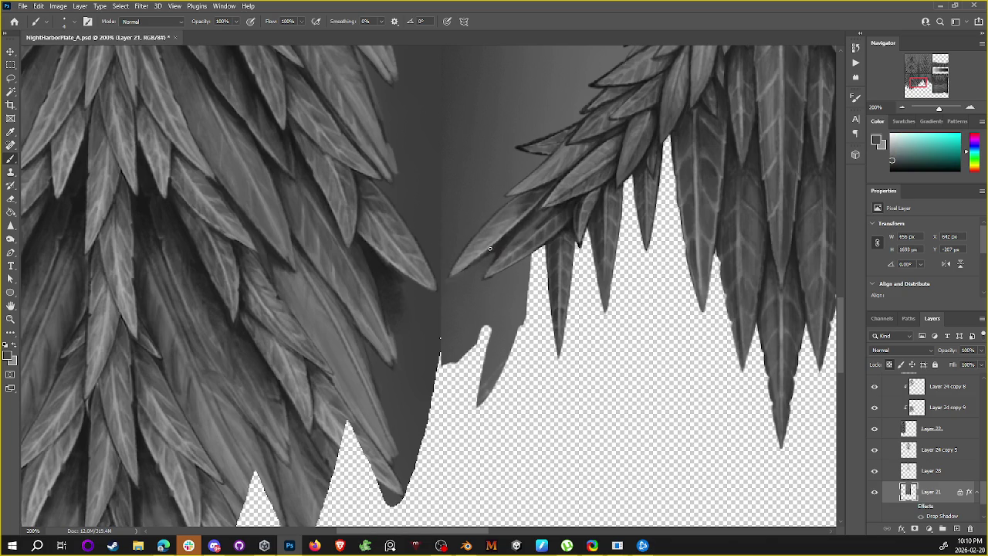
pyautogui.keyDown('alt'); pyautogui.click(535, 192); pyautogui.keyUp('alt')
pyautogui.keyDown('alt'); pyautogui.click(543, 187); pyautogui.keyUp('alt')
pyautogui.keyDown('alt'); pyautogui.click(569, 205); pyautogui.keyUp('alt')
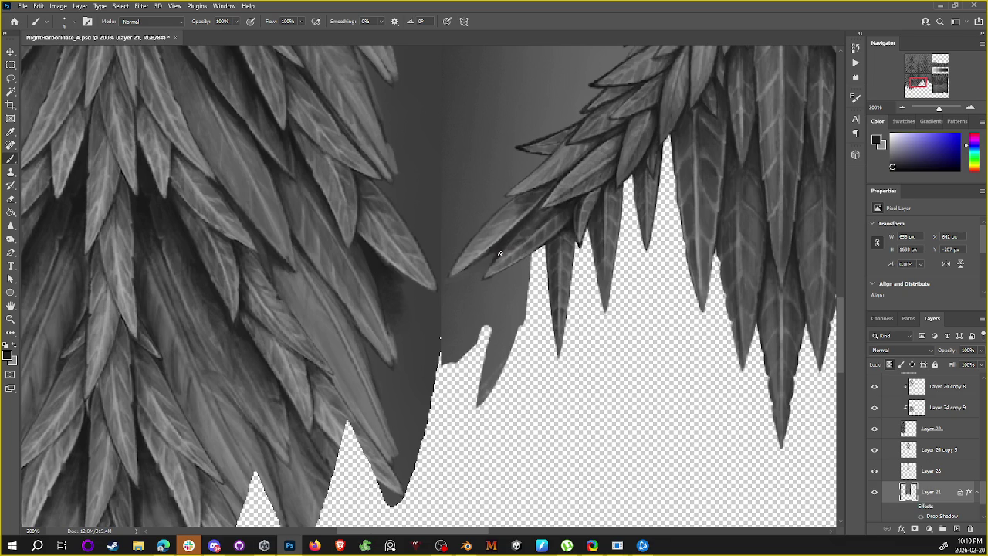
# Step: Sample mid greys, swap to black, and deepen shading on the lowest leaves' edges
pyautogui.keyDown('alt'); pyautogui.click(567, 182); pyautogui.keyUp('alt')
pyautogui.keyDown('alt'); pyautogui.click(479, 255); pyautogui.keyUp('alt')
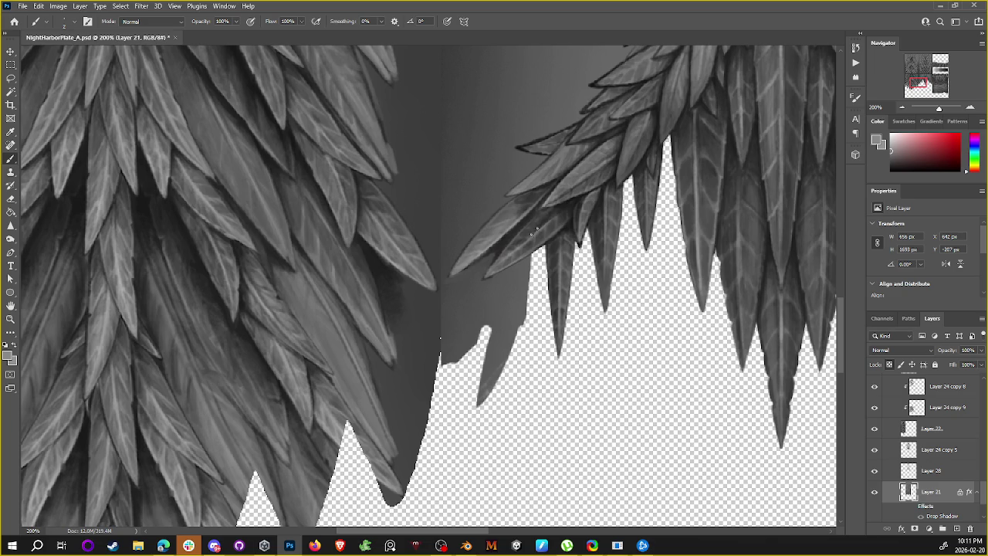
pyautogui.press('x')
pyautogui.keyDown('alt'); pyautogui.click(557, 217); pyautogui.keyUp('alt')
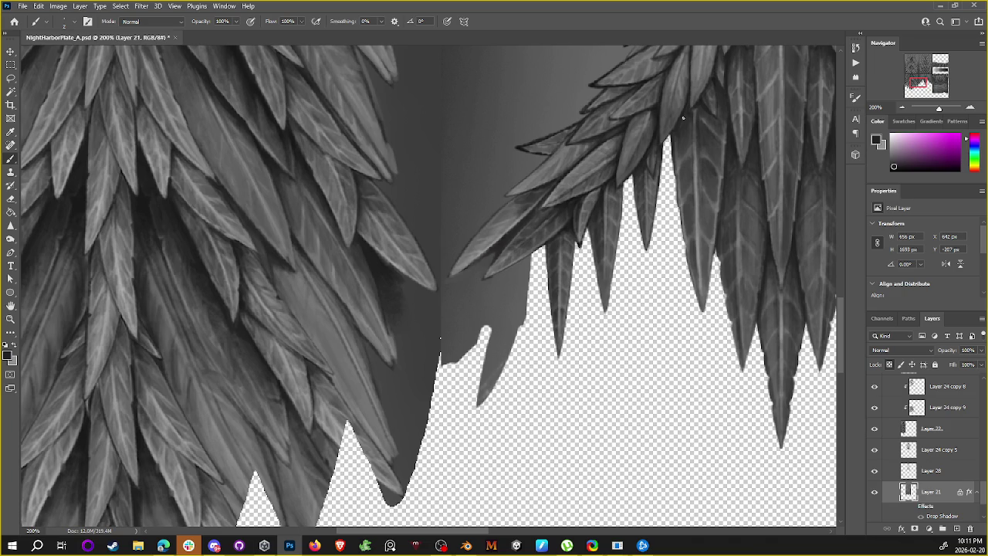
pyautogui.keyDown('alt'); pyautogui.click(510, 255); pyautogui.keyUp('alt')
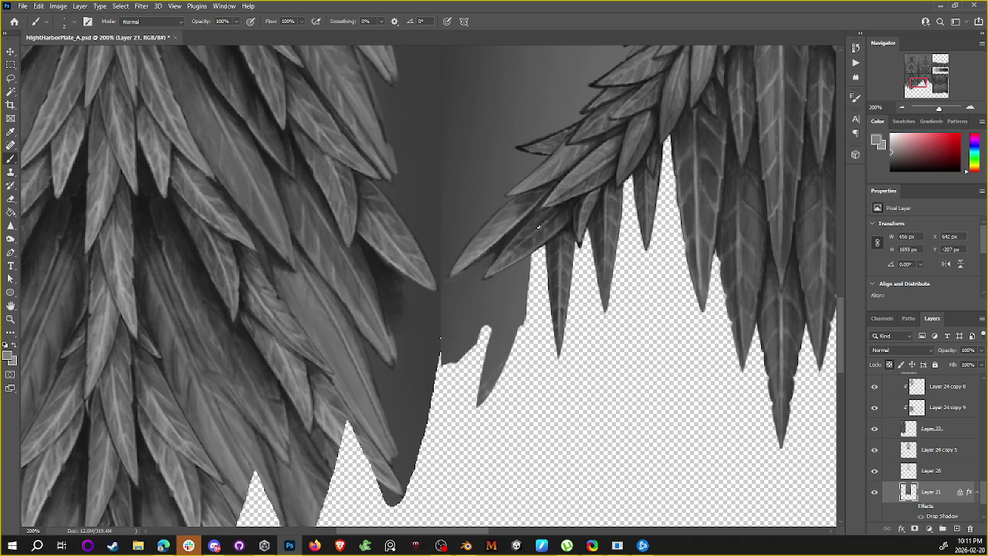
pyautogui.keyDown('alt'); pyautogui.click(551, 217); pyautogui.keyUp('alt')
pyautogui.keyDown('alt'); pyautogui.click(546, 224); pyautogui.keyUp('alt')
# Step: Keep sampling leaf-base greys to shade where the lowest leaves meet the hanging spikes
pyautogui.keyDown('alt'); pyautogui.click(546, 223); pyautogui.keyUp('alt')
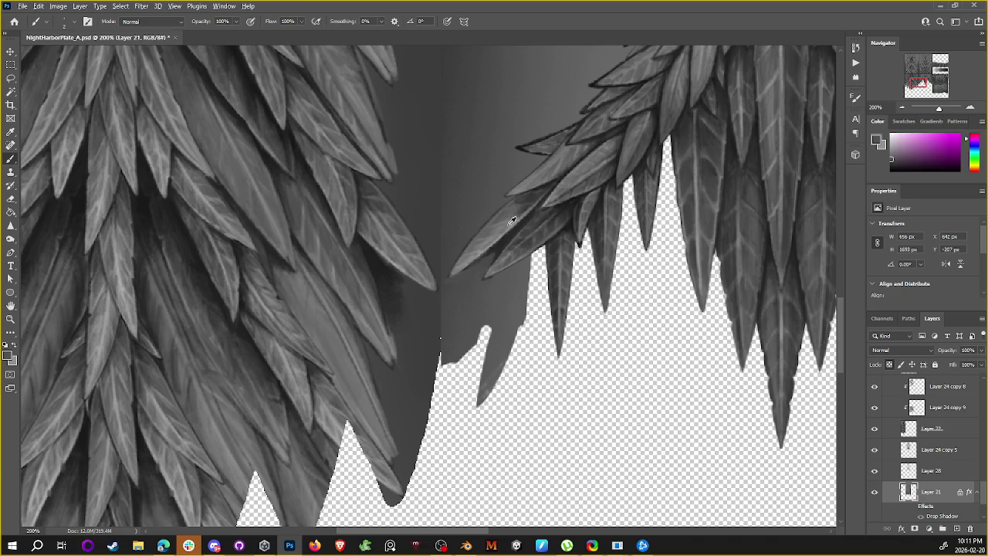
pyautogui.keyDown('alt'); pyautogui.click(513, 222); pyautogui.keyUp('alt')
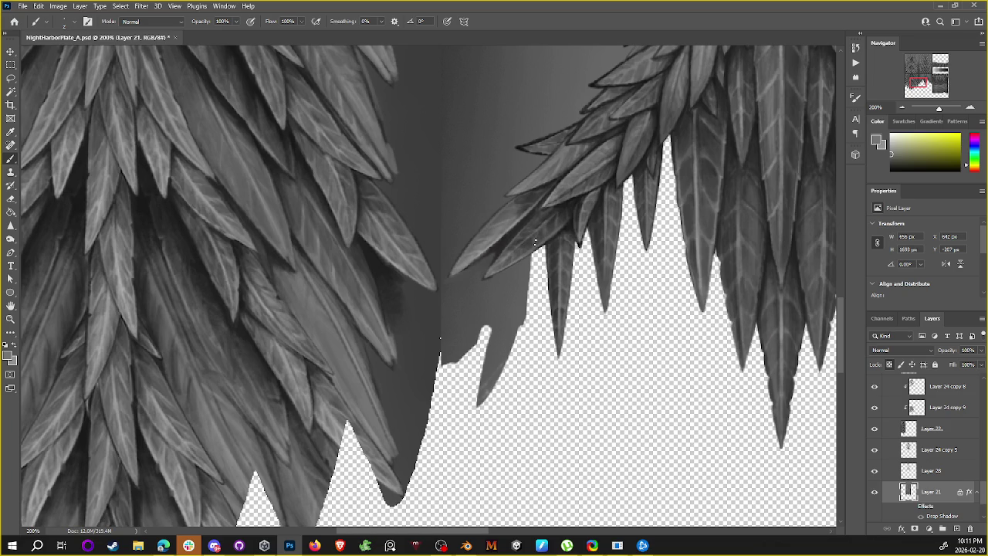
pyautogui.keyDown('alt'); pyautogui.click(536, 239); pyautogui.keyUp('alt')
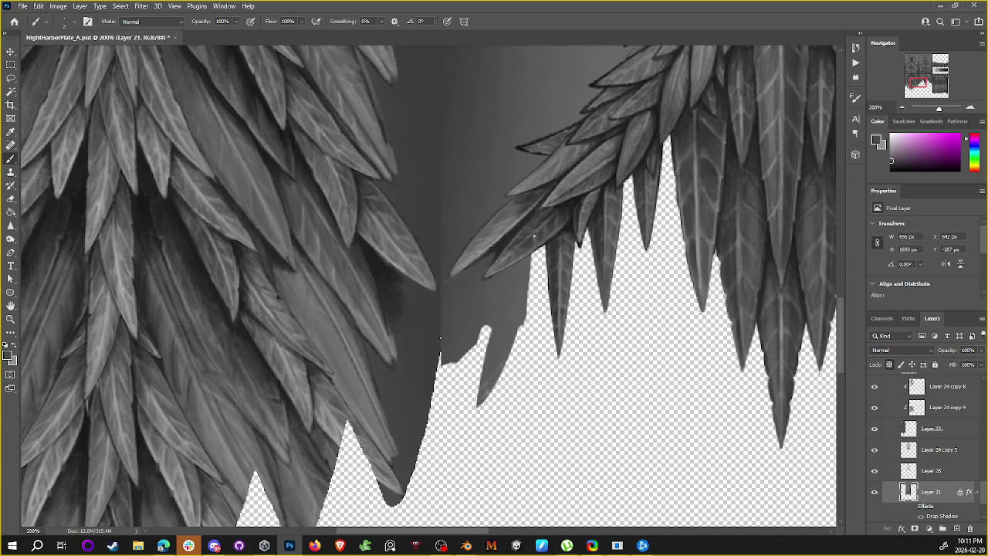
pyautogui.keyDown('alt'); pyautogui.click(533, 236); pyautogui.keyUp('alt')
pyautogui.keyDown('alt'); pyautogui.click(527, 241); pyautogui.keyUp('alt')
pyautogui.keyDown('alt'); pyautogui.click(506, 246); pyautogui.keyUp('alt')
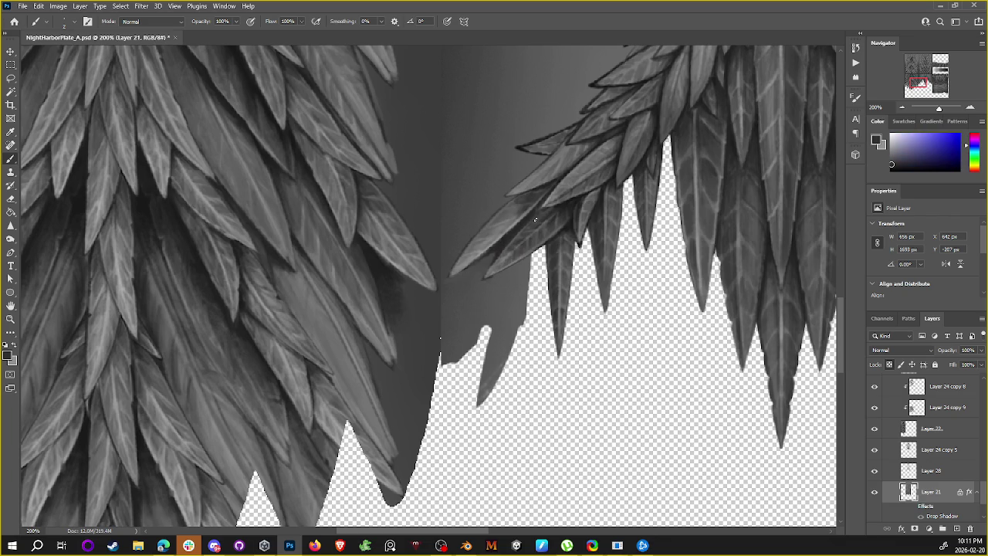
pyautogui.keyDown('alt'); pyautogui.click(511, 240); pyautogui.keyUp('alt')
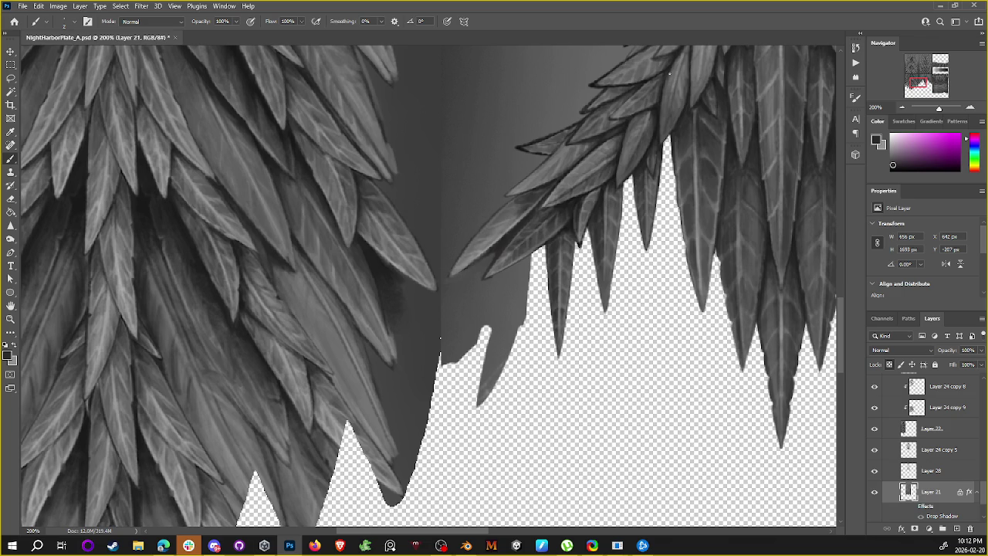
# Step: Sample light greys from the background and right-hand wing feathers, then zoom in on the feather tips
pyautogui.keyDown('alt'); pyautogui.click(506, 274); pyautogui.keyUp('alt')
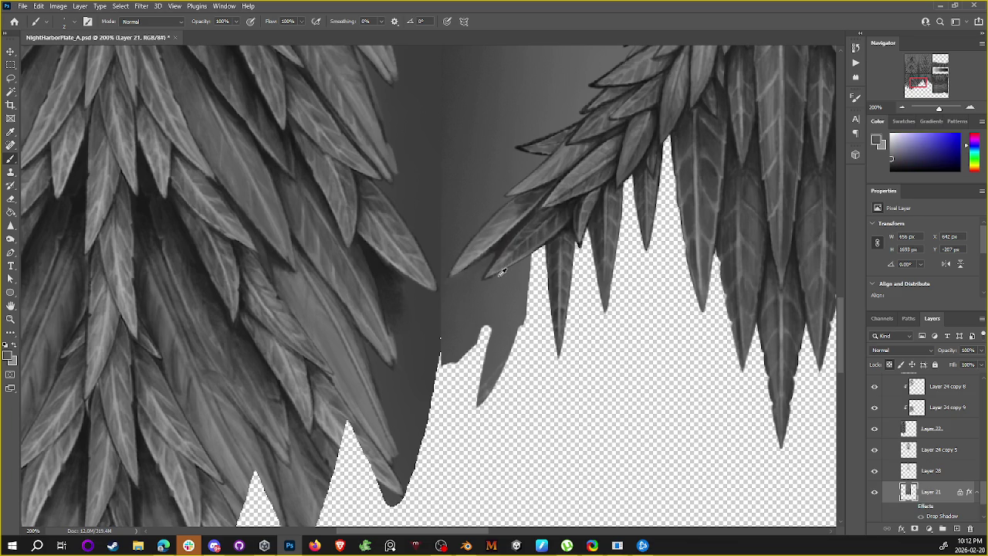
pyautogui.keyDown('alt'); pyautogui.click(485, 282); pyautogui.keyUp('alt')
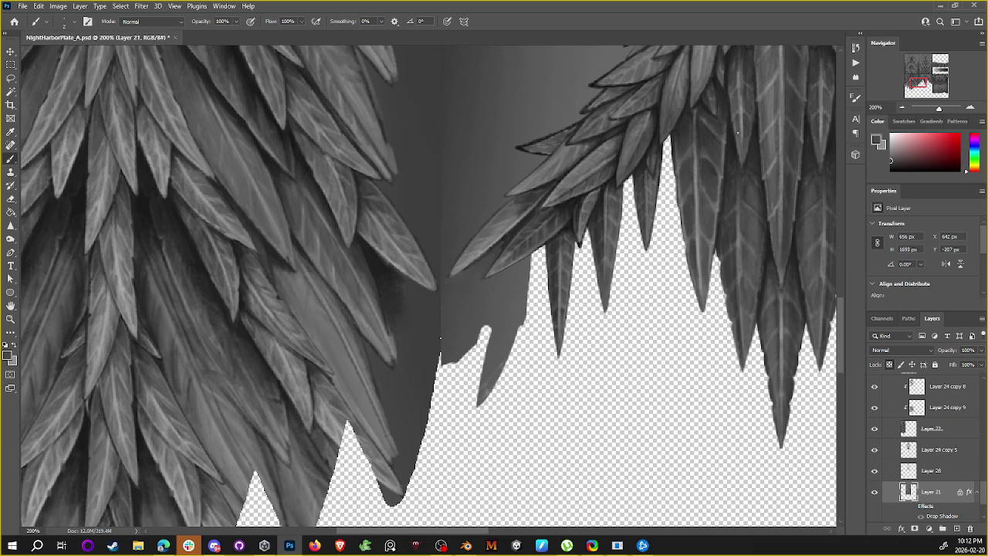
pyautogui.keyDown('alt'); pyautogui.click(570, 231); pyautogui.keyUp('alt')
pyautogui.keyDown('alt'); pyautogui.click(575, 225); pyautogui.keyUp('alt')
pyautogui.scroll(2, 638, 168)
pyautogui.scroll(2, 590, 209)
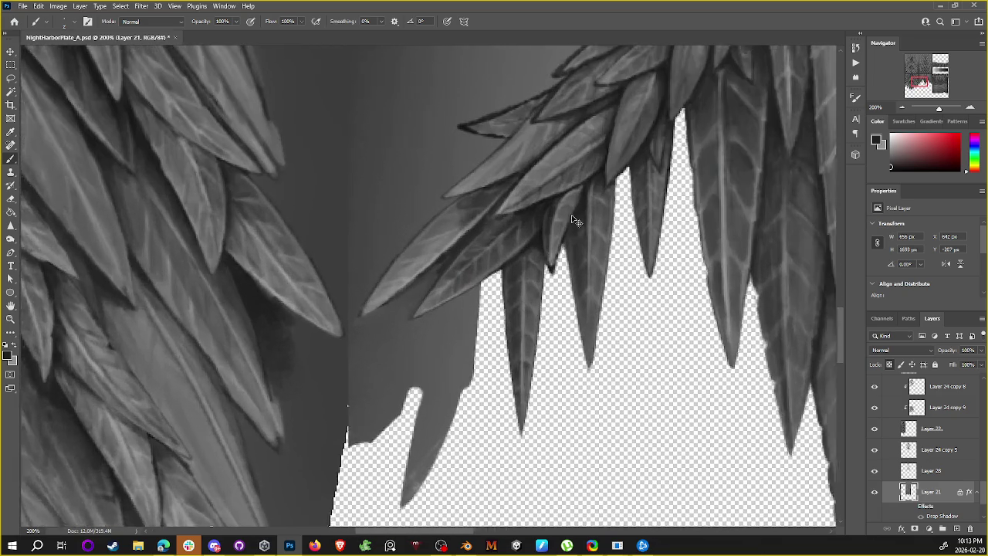
pyautogui.scroll(1, 572, 220)
# Step: Lasso a loose selection around the lower feather tip, dismiss the warning and deselect
pyautogui.press('l')
pyautogui.moveTo(532, 270); pyautogui.dragTo(531, 258)
pyautogui.press('Return')
pyautogui.hotkey('ctrl', 'd')
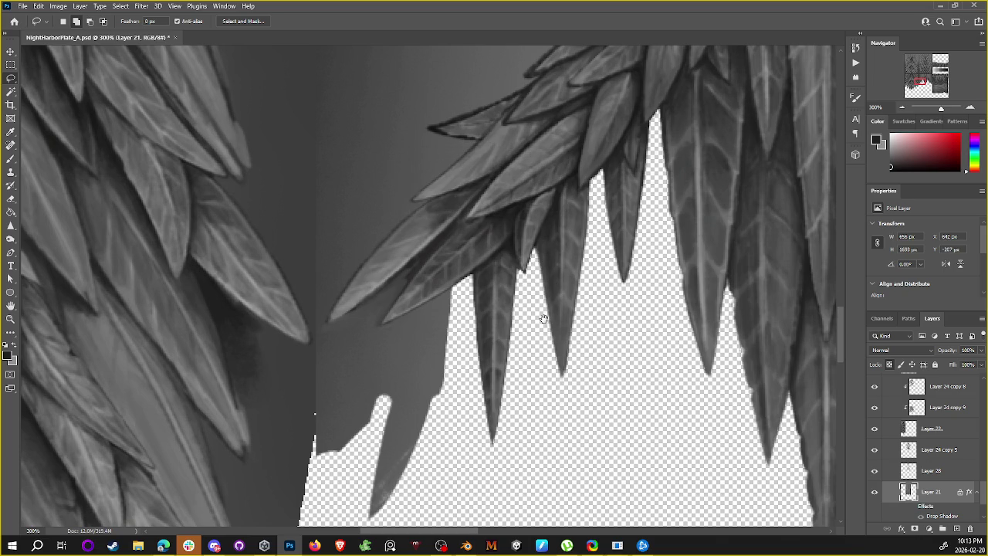
pyautogui.scroll(1, 560, 263)
pyautogui.scroll(1, 560, 262)
pyautogui.moveTo(580, 266); pyautogui.dragTo(569, 289)
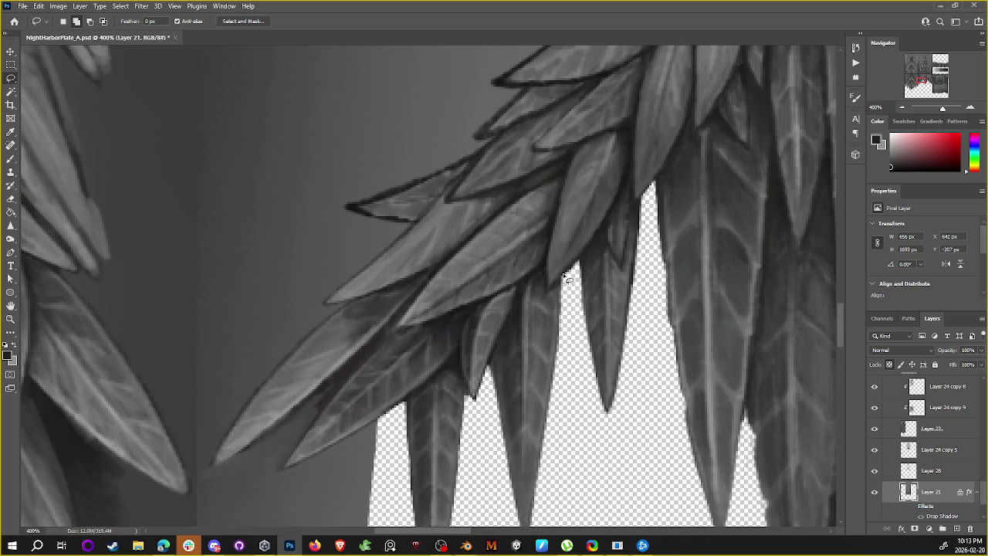
pyautogui.scroll(-1, 585, 390)
pyautogui.scroll(-1, 585, 390)
pyautogui.scroll(1, 586, 389)
# Step: Sample wing greys and the dark feather-outline colour with the Brush, resetting colours to black and white
pyautogui.press('b')
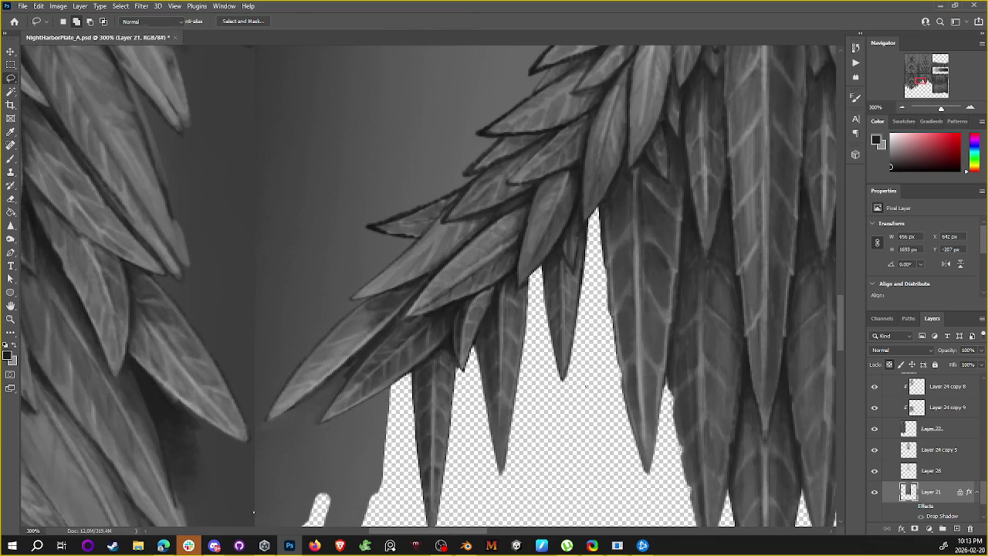
pyautogui.keyDown('alt'); pyautogui.click(519, 257); pyautogui.keyUp('alt')
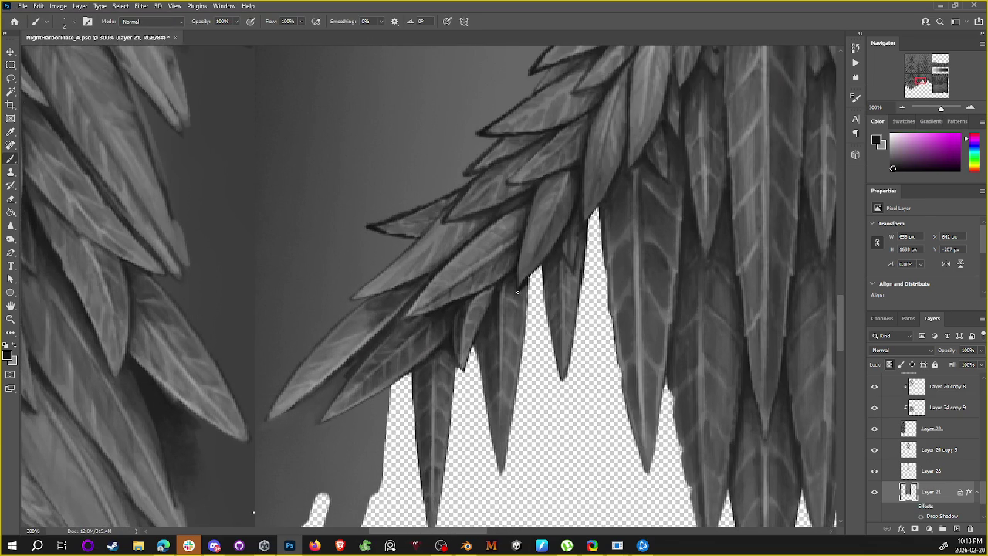
pyautogui.keyDown('alt'); pyautogui.click(522, 290); pyautogui.keyUp('alt')
pyautogui.press('d')
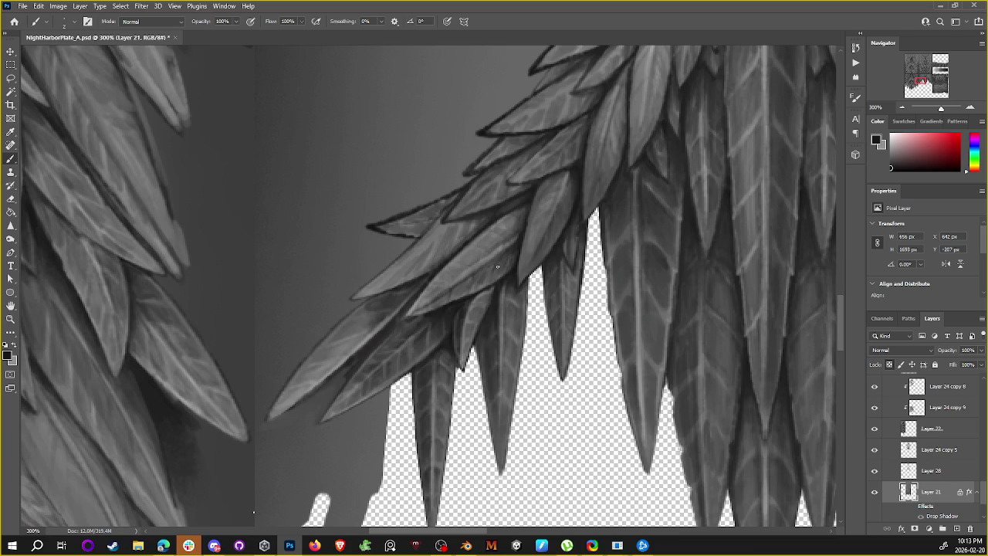
pyautogui.moveTo(560, 192)
pyautogui.mouseDown()
pyautogui.moveTo(607, 181)
pyautogui.moveTo(633, 159)
pyautogui.mouseUp()
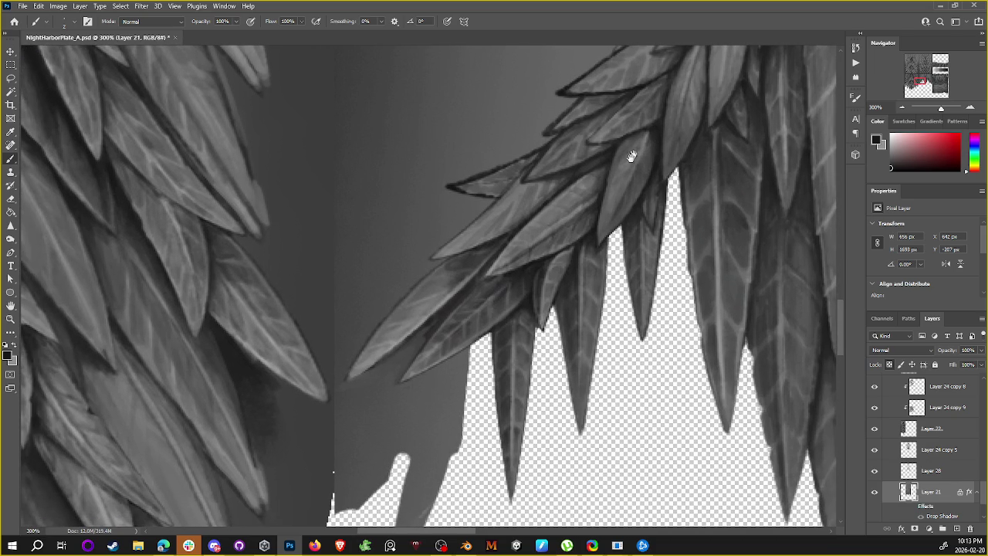
pyautogui.keyDown('alt'); pyautogui.click(539, 273); pyautogui.keyUp('alt')
pyautogui.keyDown('alt'); pyautogui.click(538, 292); pyautogui.keyUp('alt')
pyautogui.keyDown('alt'); pyautogui.click(453, 185); pyautogui.keyUp('alt')
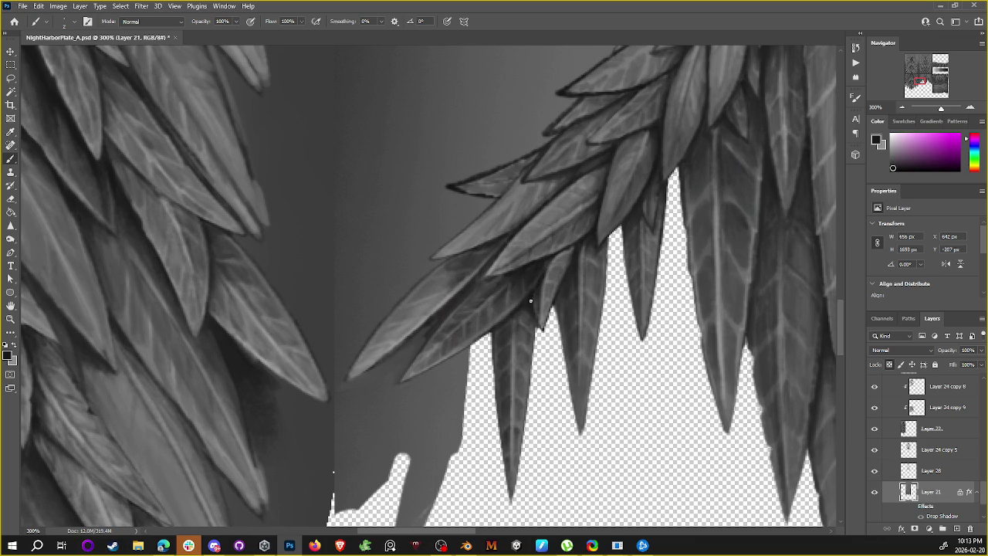
pyautogui.press('l')
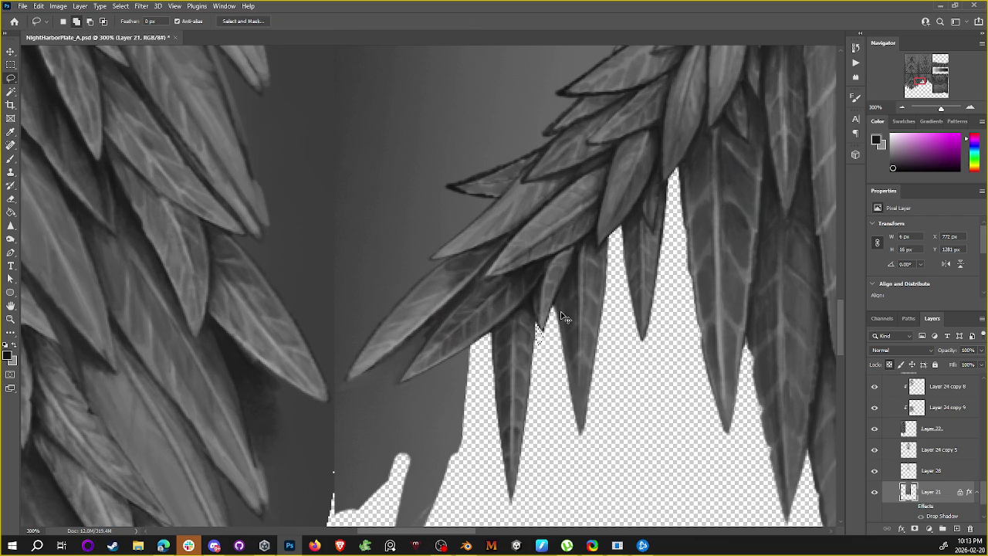
pyautogui.scroll(-1, 561, 312)
pyautogui.scroll(-1, 565, 317)
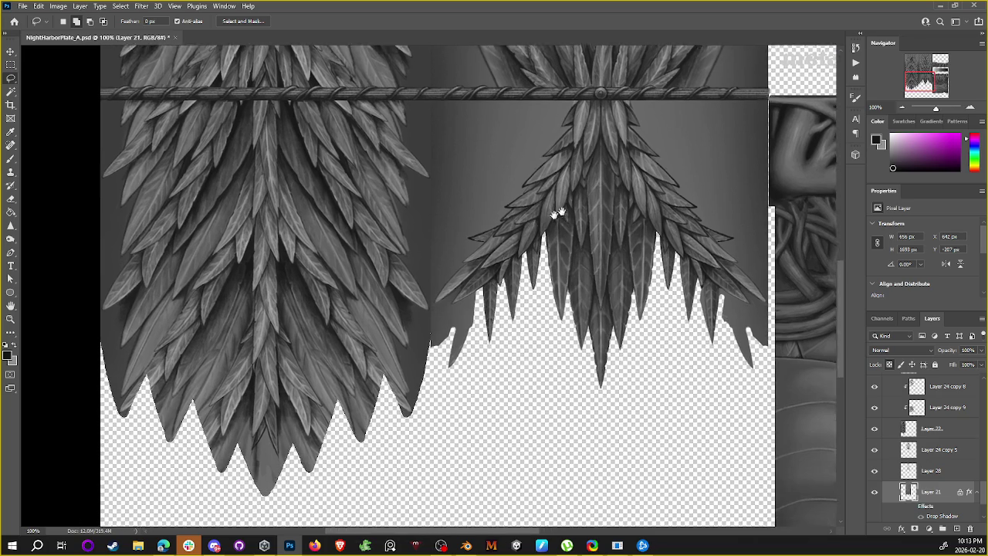
# Step: Zoom in on the right-hand wing and try the Sharpen tool on the feather edges
pyautogui.moveTo(559, 210)
pyautogui.mouseDown()
pyautogui.moveTo(685, 157)
pyautogui.moveTo(652, 187)
pyautogui.mouseUp()
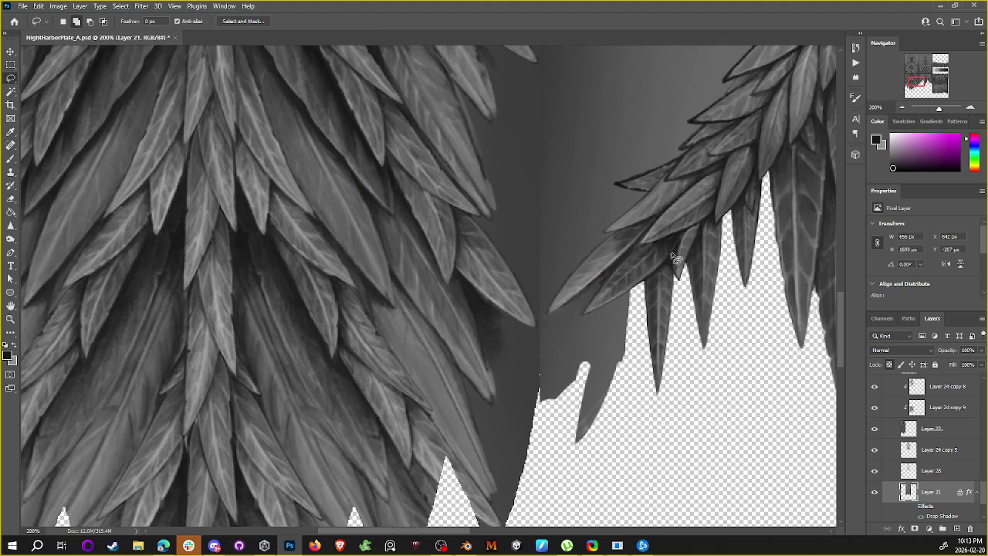
pyautogui.press('b')
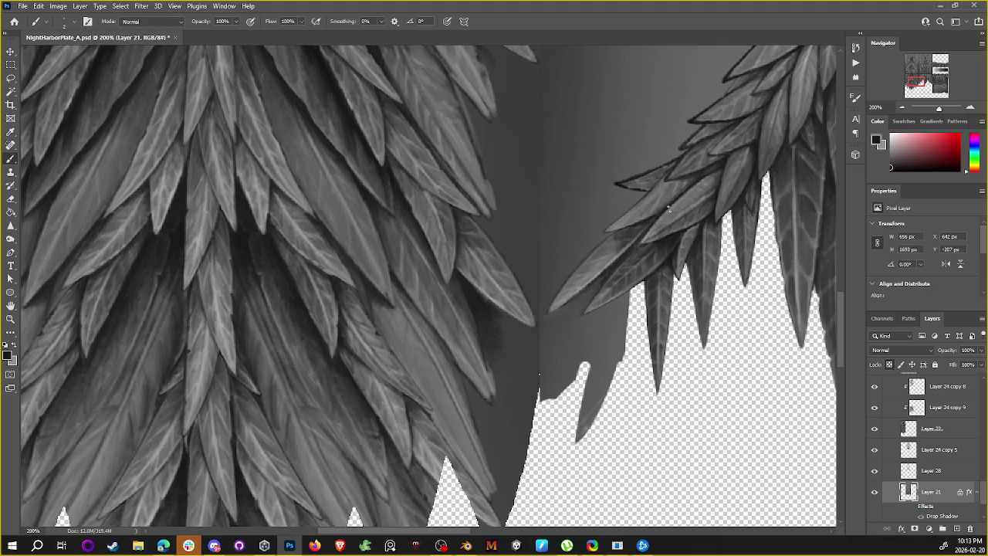
pyautogui.scroll(-2, 572, 293)
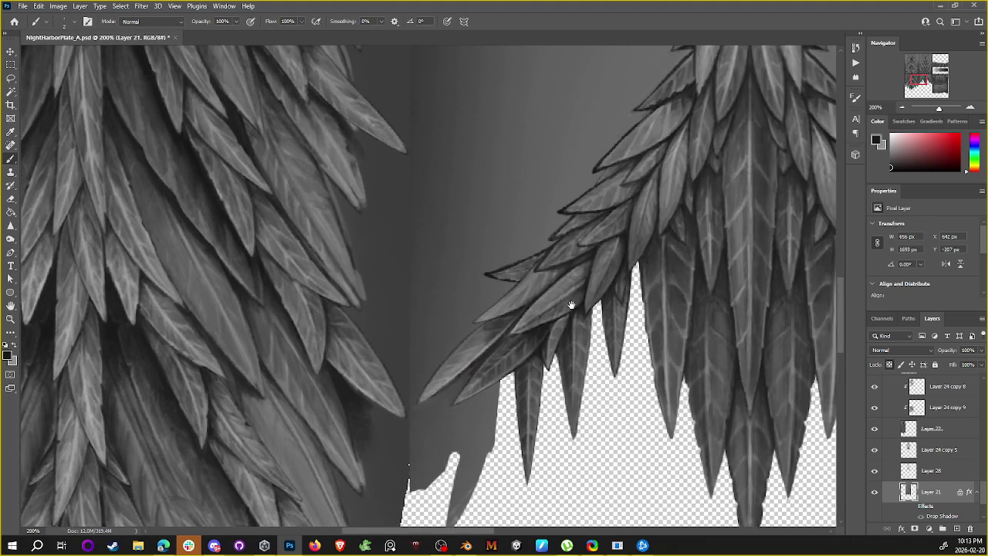
pyautogui.press('r')
pyautogui.scroll(-3, 584, 326)
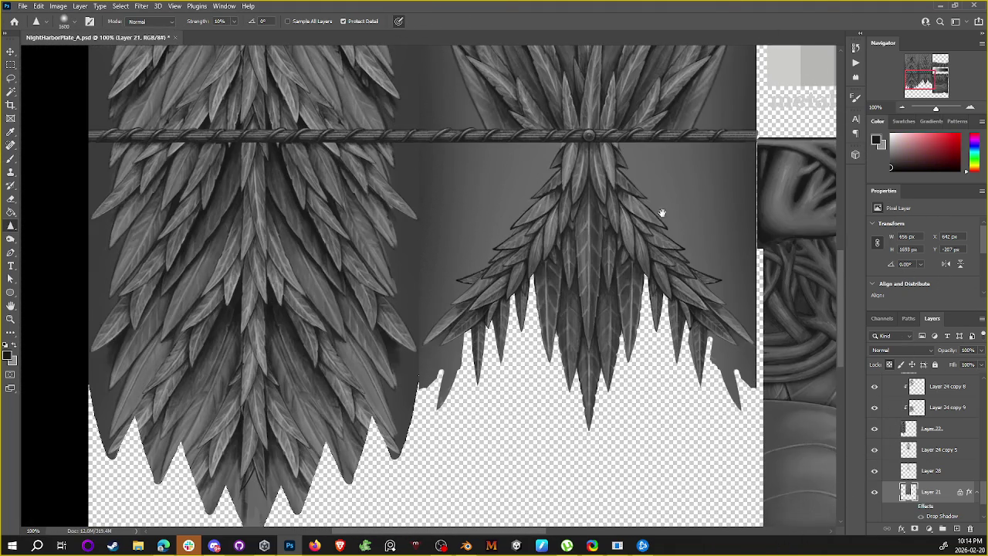
pyautogui.scroll(1, 664, 208)
pyautogui.scroll(2, 667, 205)
pyautogui.scroll(2, 683, 189)
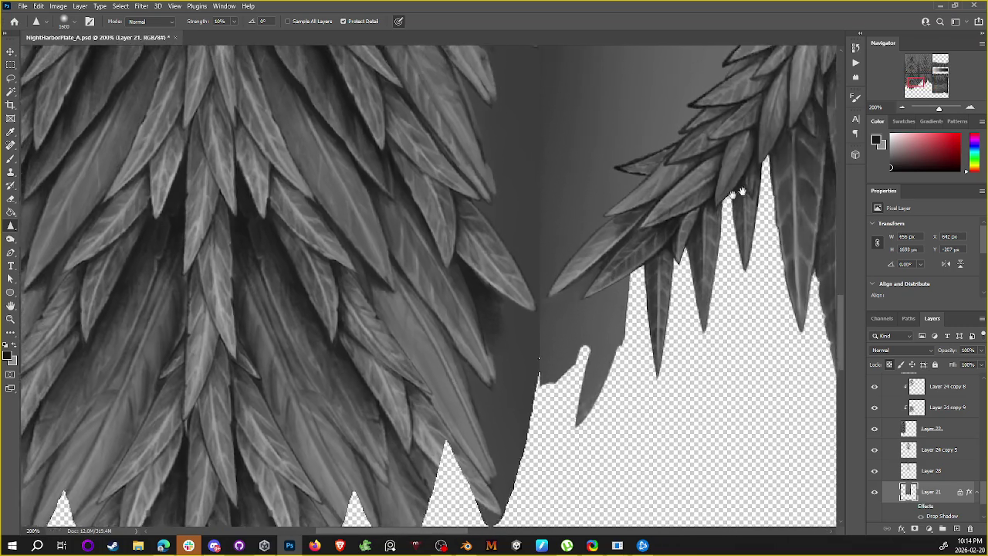
# Step: Bring the wing's edge into view and sample a light grey from the feathers with the Brush
pyautogui.moveTo(706, 168); pyautogui.dragTo(773, 147)
pyautogui.scroll(-2, 773, 146)
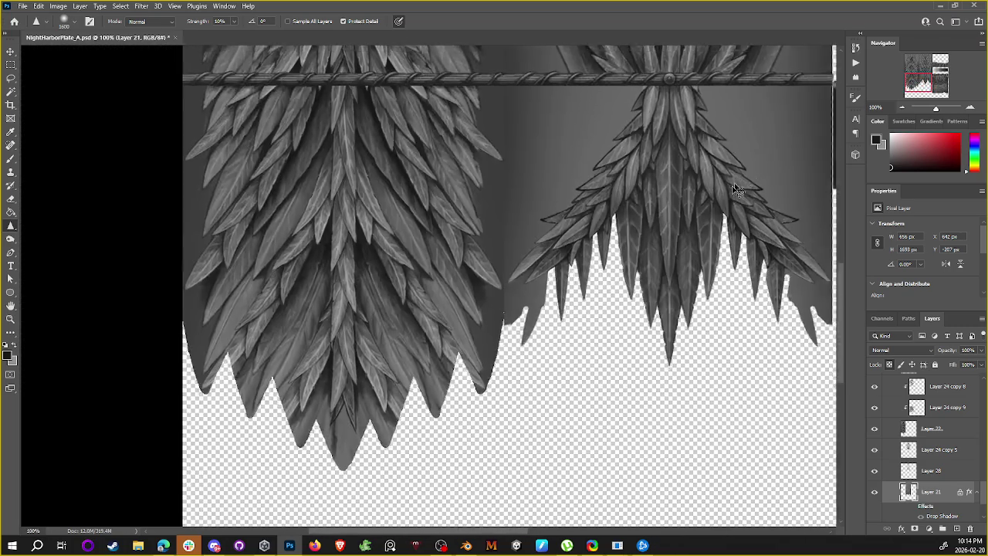
pyautogui.scroll(-1, 668, 227)
pyautogui.scroll(1, 669, 227)
pyautogui.scroll(1, 685, 222)
pyautogui.scroll(1, 685, 222)
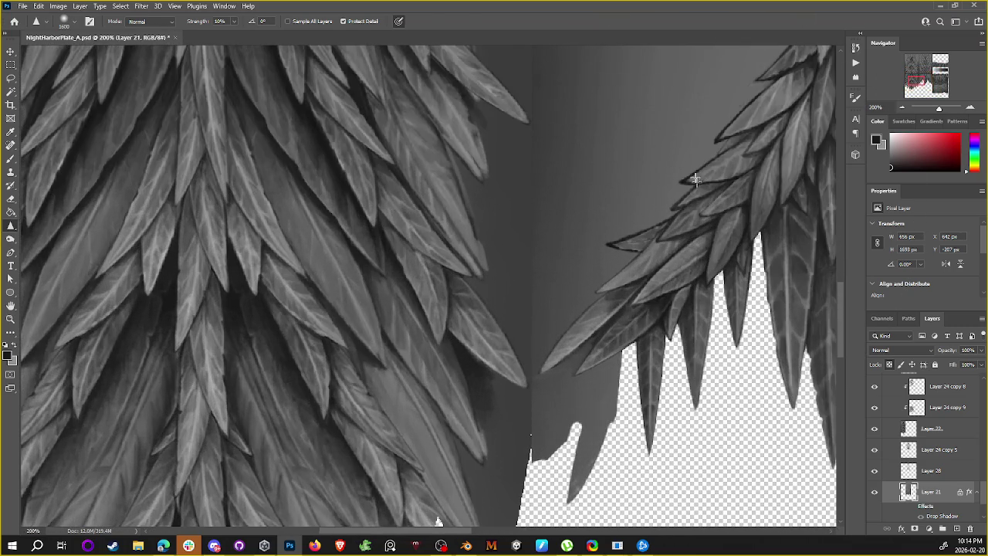
pyautogui.press('b')
pyautogui.keyDown('alt'); pyautogui.click(622, 239); pyautogui.keyUp('alt')
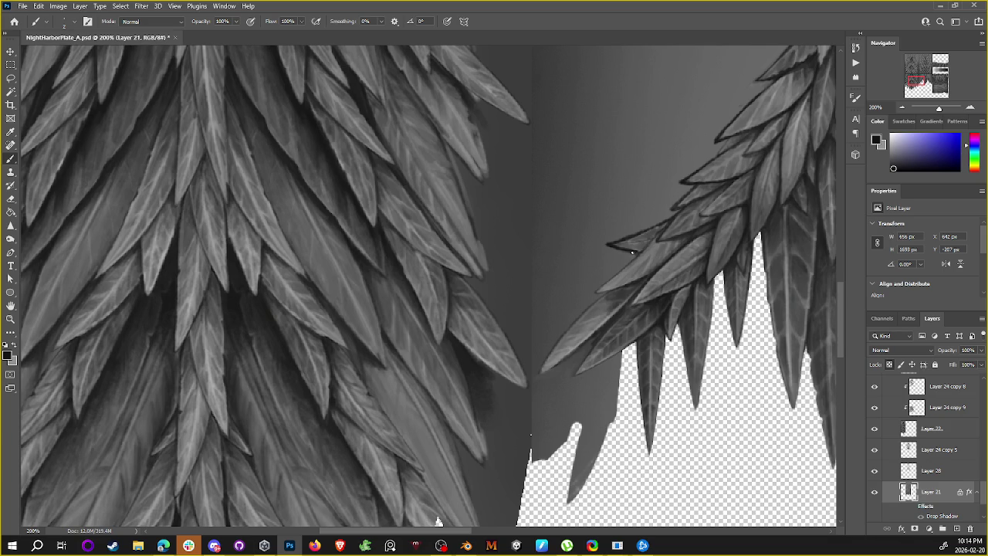
pyautogui.keyDown('alt'); pyautogui.click(632, 253); pyautogui.keyUp('alt')
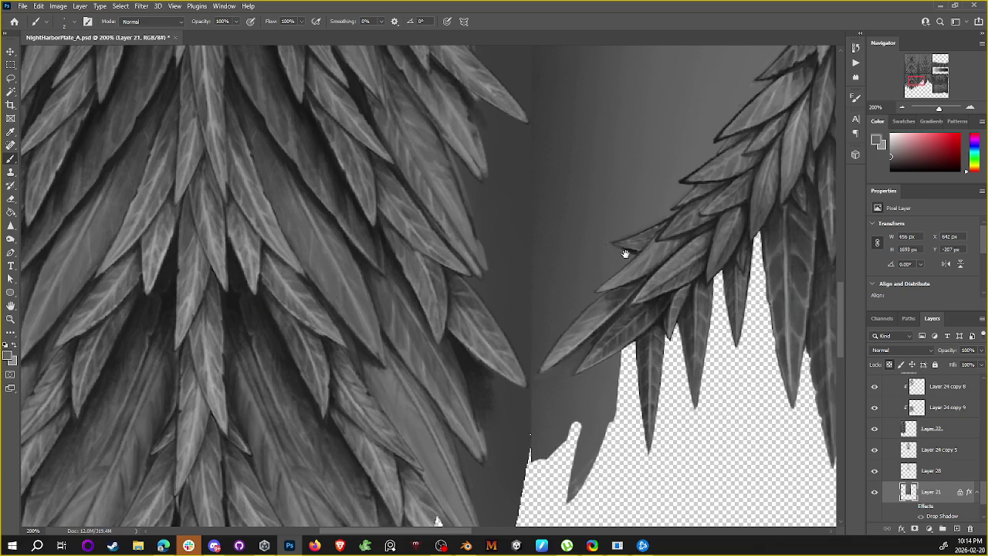
# Step: Move to the wing's edge and sample a light grey from the feathers
pyautogui.moveTo(624, 258); pyautogui.dragTo(551, 237)
pyautogui.keyDown('alt'); pyautogui.click(552, 247); pyautogui.keyUp('alt')
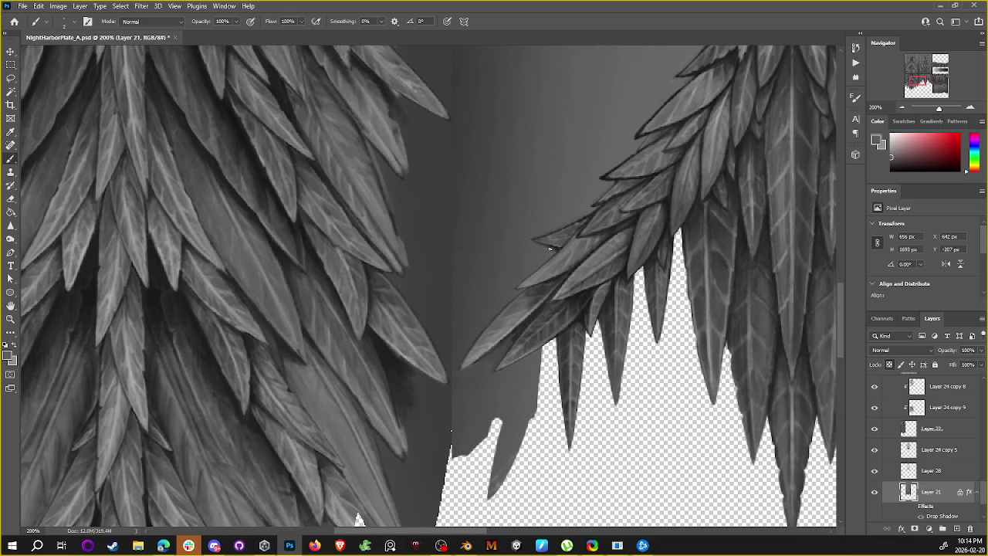
pyautogui.keyDown('alt'); pyautogui.click(608, 179); pyautogui.keyUp('alt')
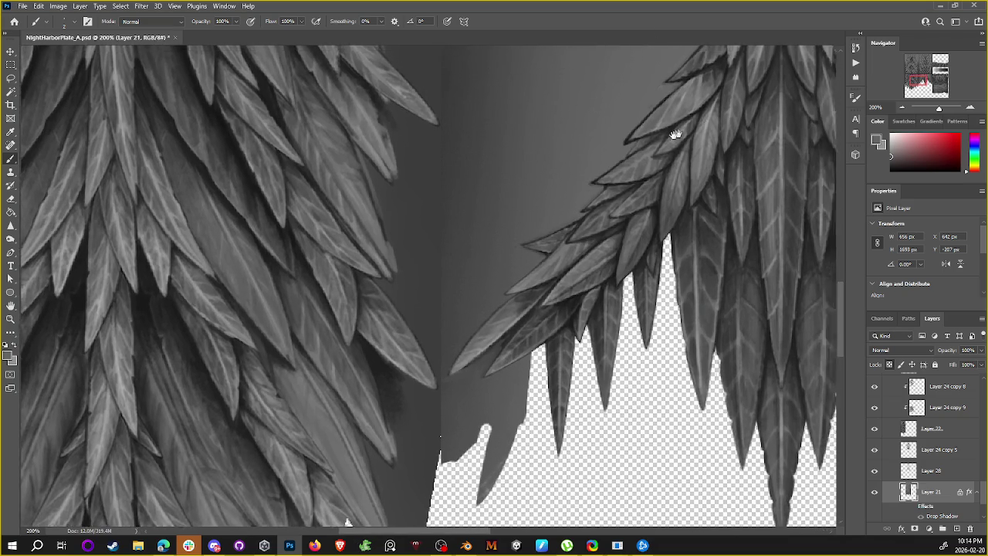
pyautogui.scroll(-4, 645, 141)
pyautogui.scroll(2, 692, 114)
pyautogui.scroll(2, 679, 124)
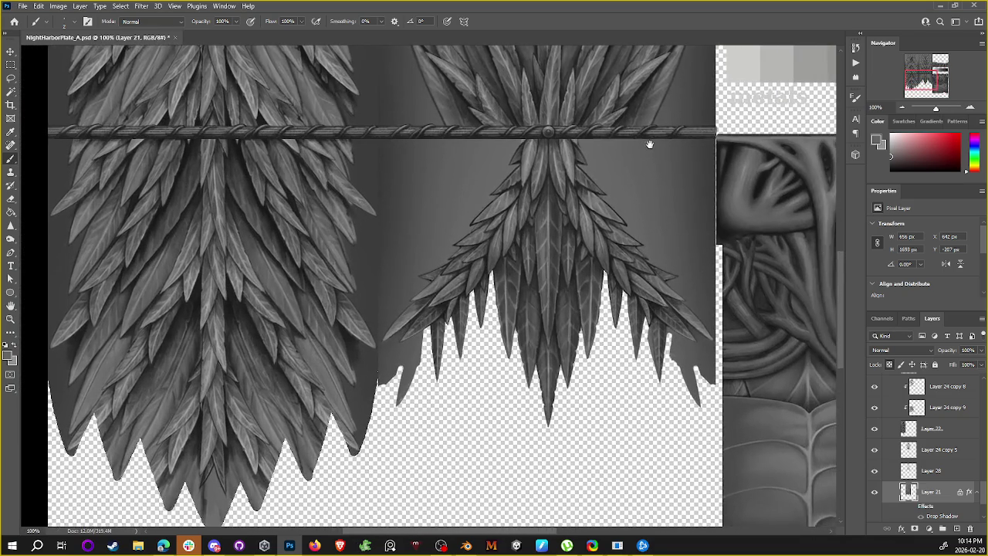
pyautogui.scroll(2, 629, 179)
pyautogui.scroll(2, 630, 180)
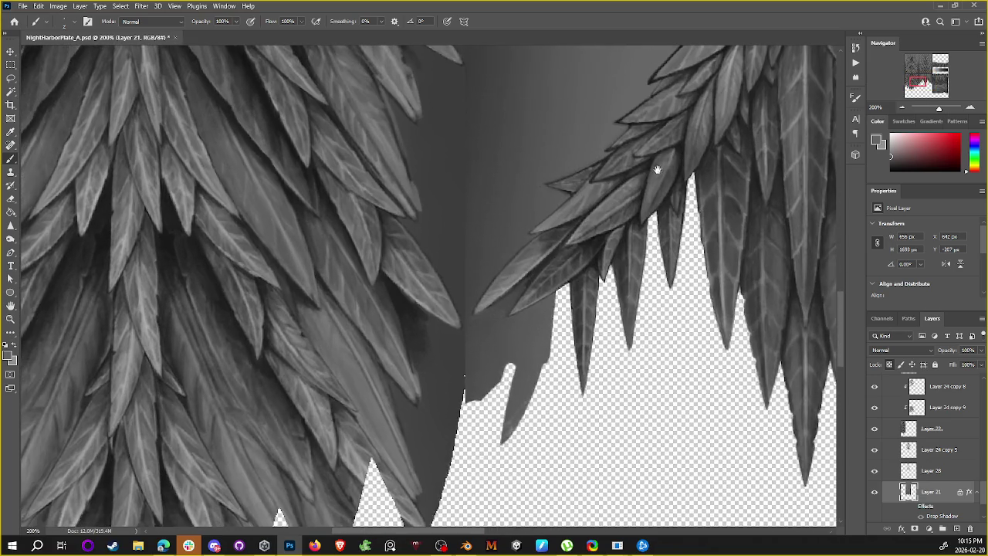
pyautogui.keyDown('alt'); pyautogui.click(552, 252); pyautogui.keyUp('alt')
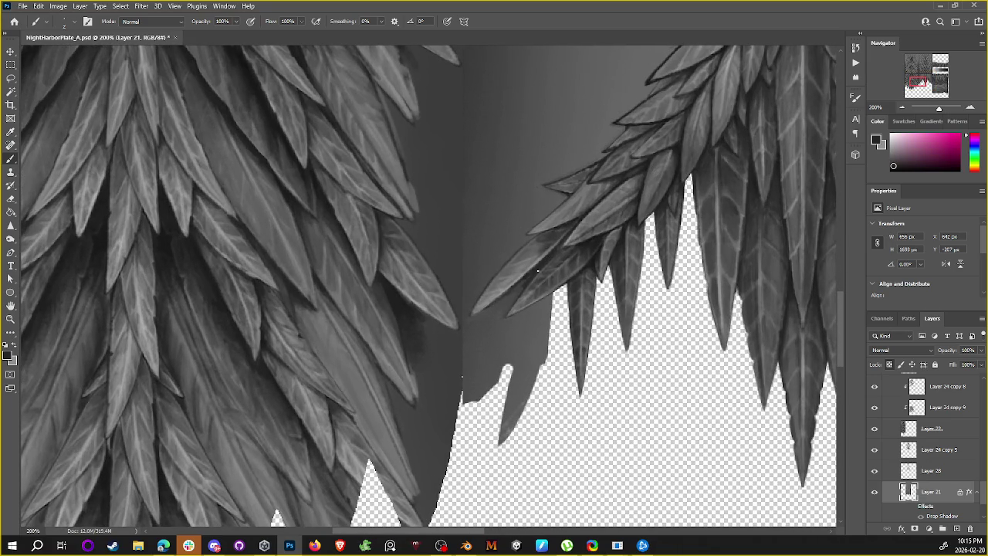
pyautogui.keyDown('alt'); pyautogui.click(483, 303); pyautogui.keyUp('alt')
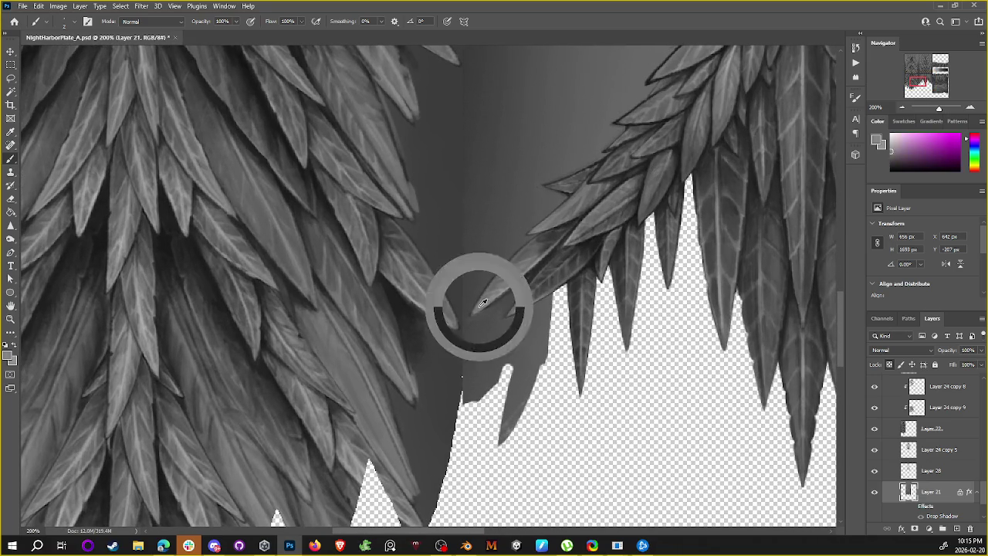
# Step: Paint a light highlight along the lower edge of the outer feathers, then resample mid greys
pyautogui.moveTo(474, 313); pyautogui.dragTo(517, 295)
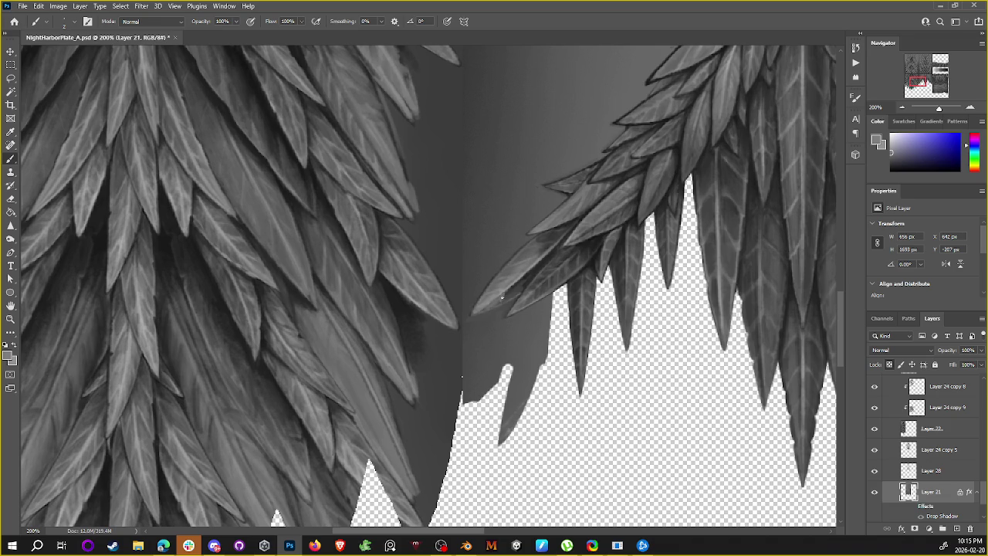
pyautogui.moveTo(501, 296); pyautogui.dragTo(536, 268)
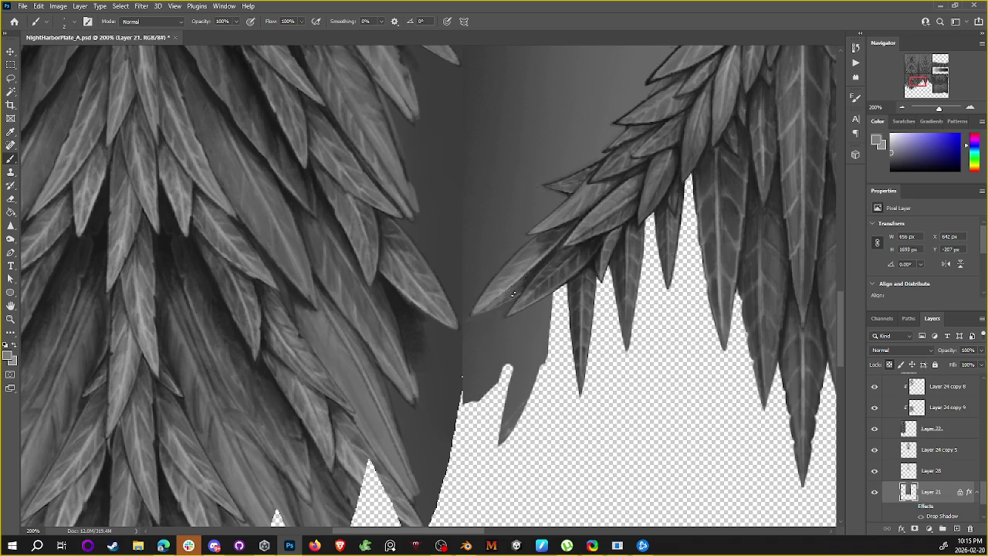
pyautogui.keyDown('alt'); pyautogui.click(541, 265); pyautogui.keyUp('alt')
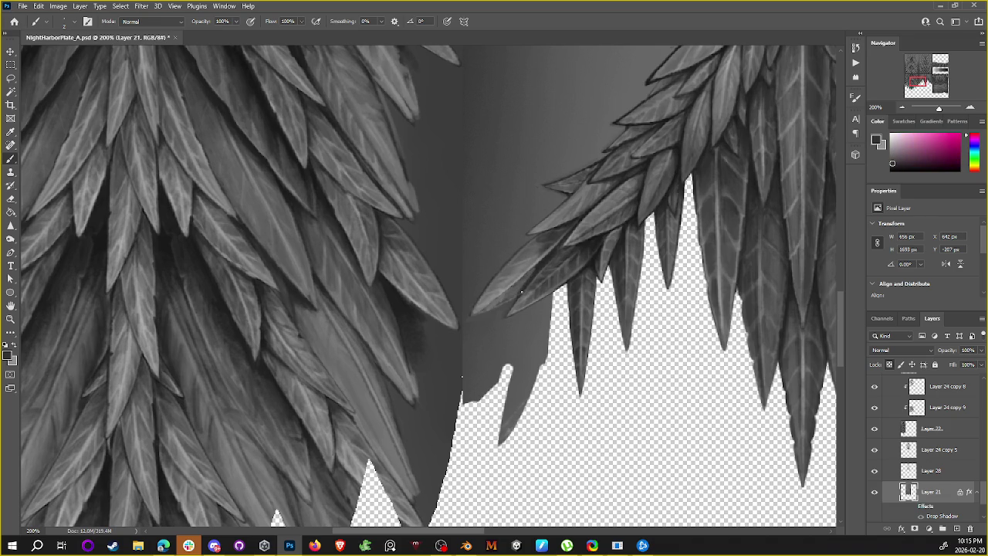
pyautogui.keyDown('alt'); pyautogui.click(594, 260); pyautogui.keyUp('alt')
pyautogui.keyDown('alt'); pyautogui.click(585, 178); pyautogui.keyUp('alt')
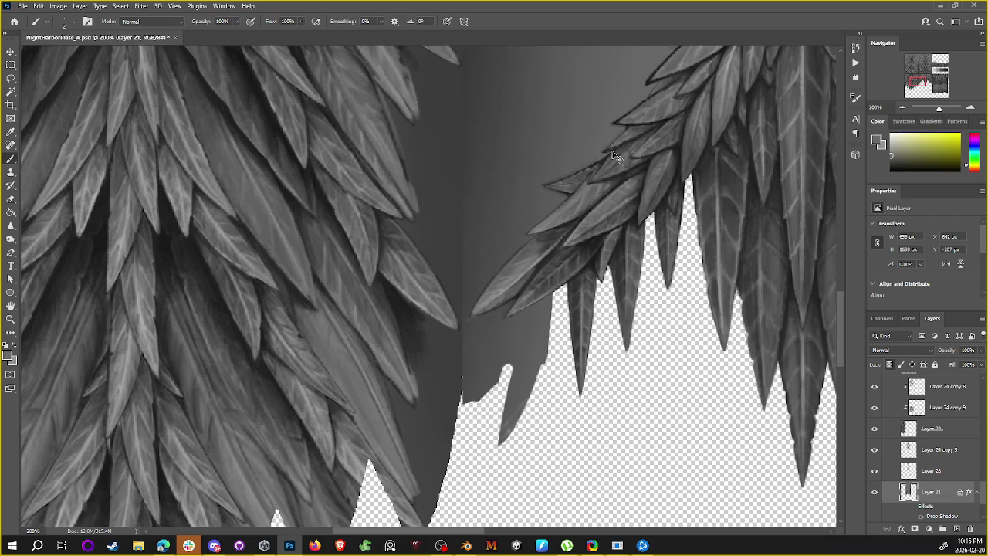
# Step: Sample the black feather-outline colour, then a grey from the feathers as the foreground colour
pyautogui.keyDown('alt'); pyautogui.click(589, 180); pyautogui.keyUp('alt')
pyautogui.keyDown('alt'); pyautogui.click(591, 168); pyautogui.keyUp('alt')
pyautogui.keyDown('alt'); pyautogui.click(598, 166); pyautogui.keyUp('alt')
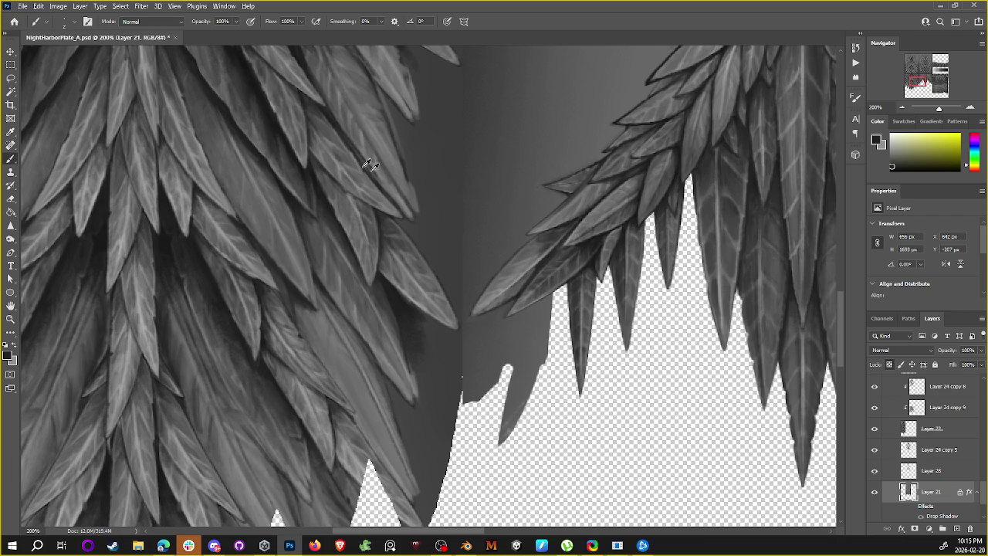
pyautogui.keyDown('alt'); pyautogui.click(246, 57); pyautogui.keyUp('alt')
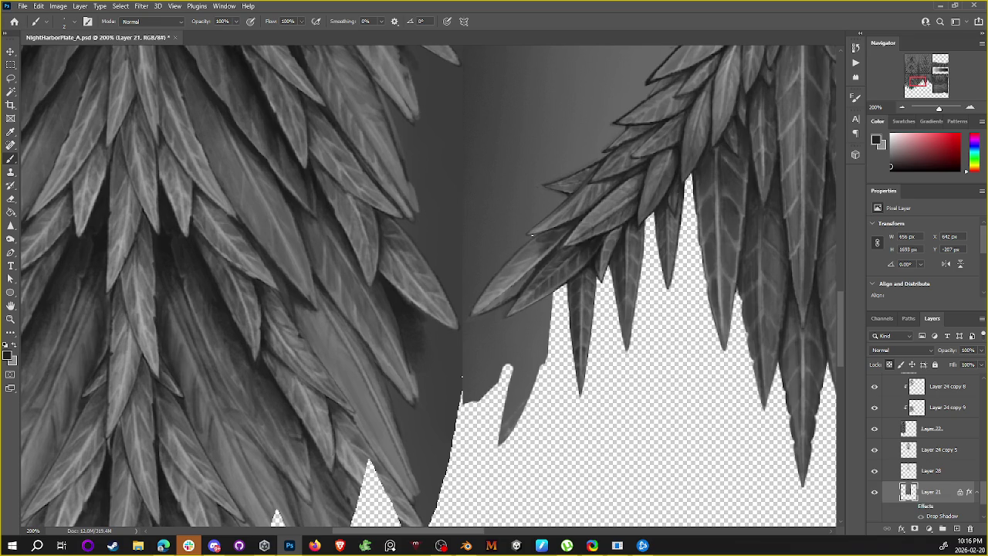
# Step: Bring the lower feather tips into view and paint over them with sampled feather greys
pyautogui.moveTo(582, 227); pyautogui.dragTo(693, 186)
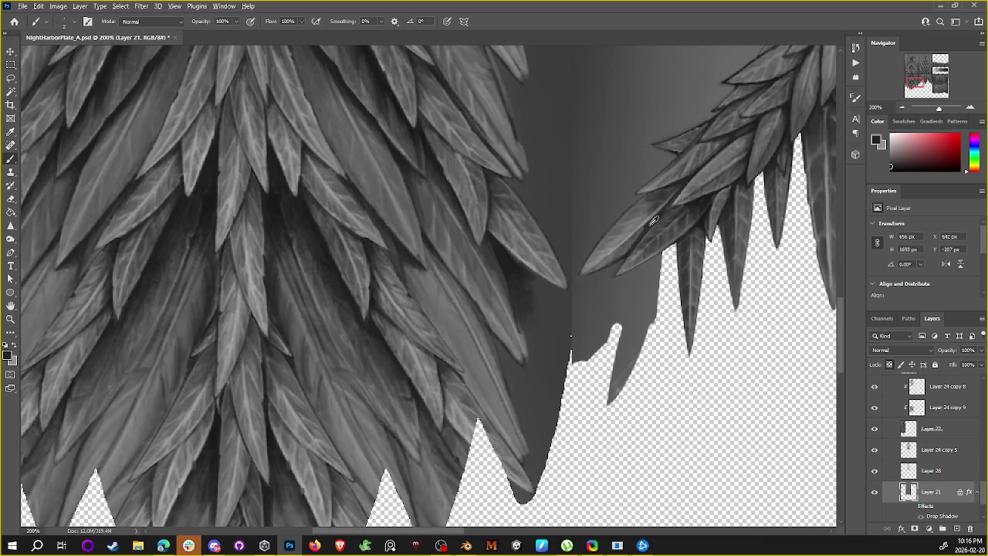
pyautogui.keyDown('alt'); pyautogui.click(647, 224); pyautogui.keyUp('alt')
pyautogui.keyDown('alt'); pyautogui.click(603, 255); pyautogui.keyUp('alt')
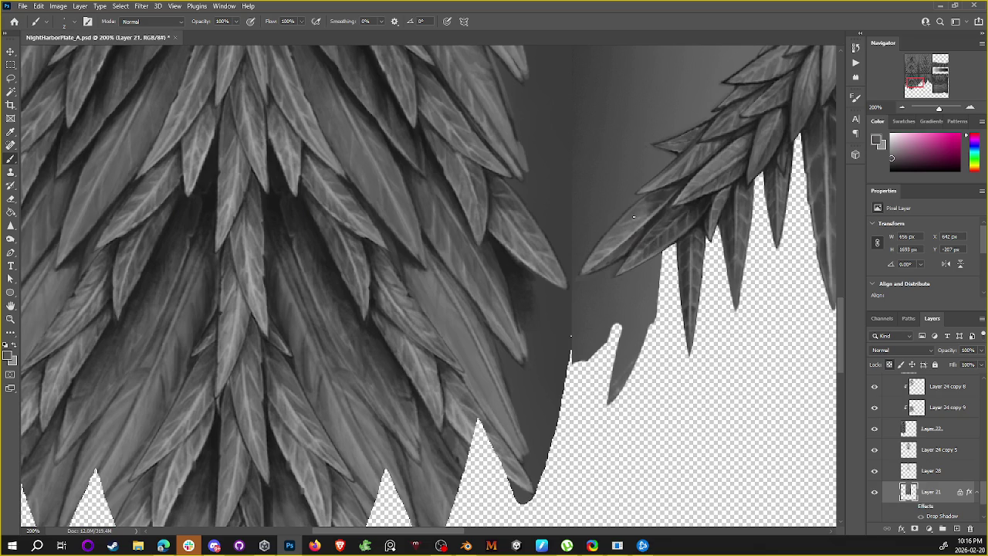
pyautogui.keyDown('alt'); pyautogui.click(661, 203); pyautogui.keyUp('alt')
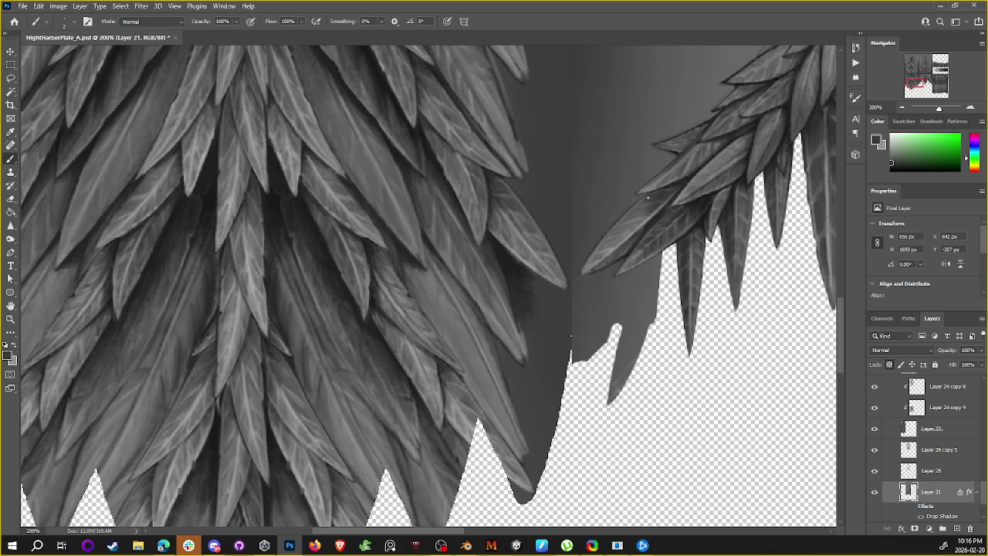
pyautogui.keyDown('alt'); pyautogui.click(646, 202); pyautogui.keyUp('alt')
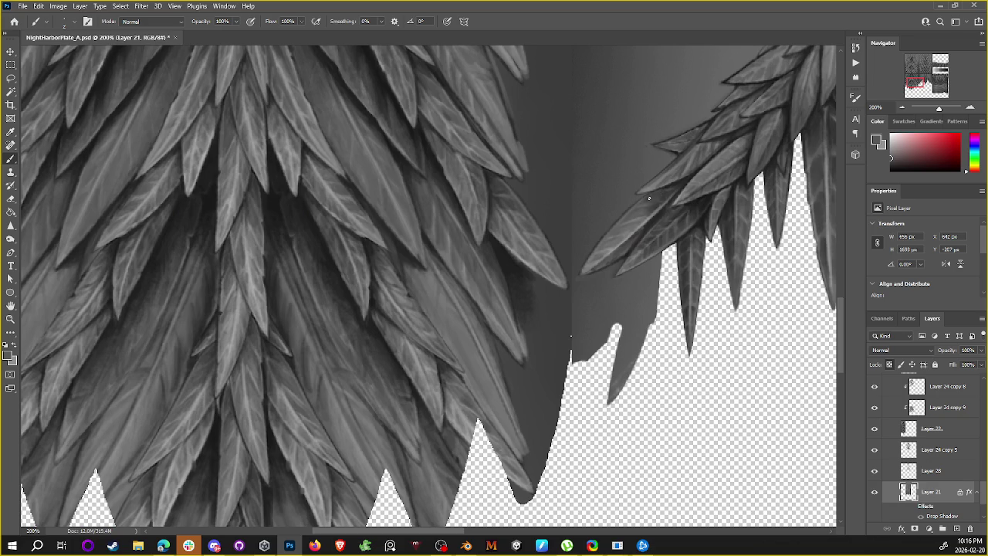
pyautogui.hscroll(1, 662, 159)
pyautogui.keyDown('alt'); pyautogui.click(633, 214); pyautogui.keyUp('alt')
pyautogui.keyDown('alt'); pyautogui.click(643, 205); pyautogui.keyUp('alt')
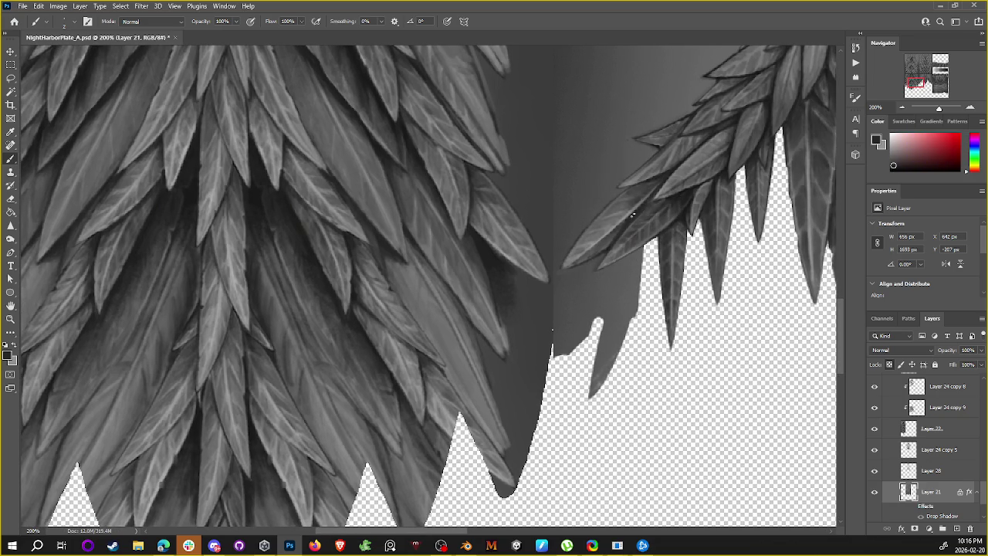
pyautogui.keyDown('alt'); pyautogui.click(614, 234); pyautogui.keyUp('alt')
pyautogui.keyDown('alt'); pyautogui.click(608, 247); pyautogui.keyUp('alt')
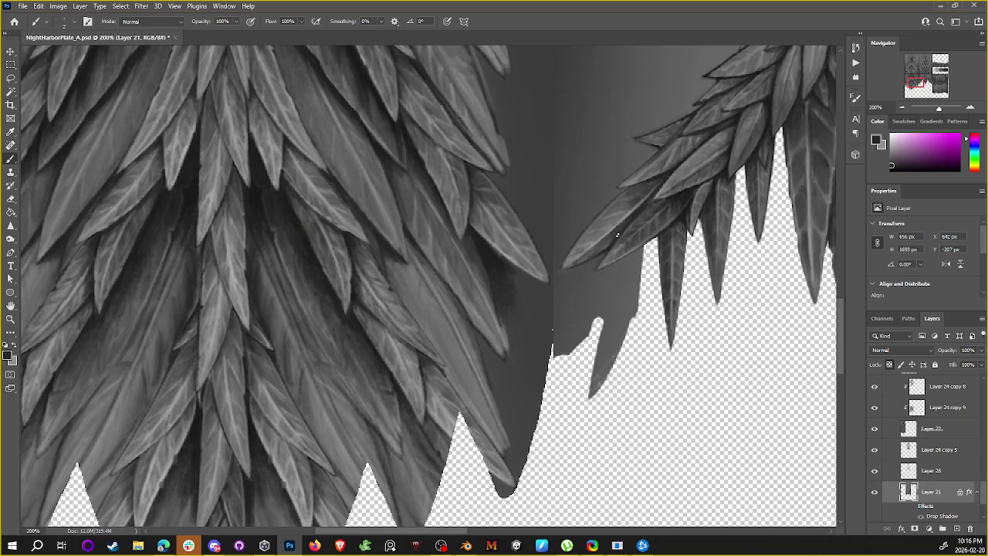
pyautogui.keyDown('alt'); pyautogui.click(620, 232); pyautogui.keyUp('alt')
pyautogui.keyDown('alt'); pyautogui.click(666, 177); pyautogui.keyUp('alt')
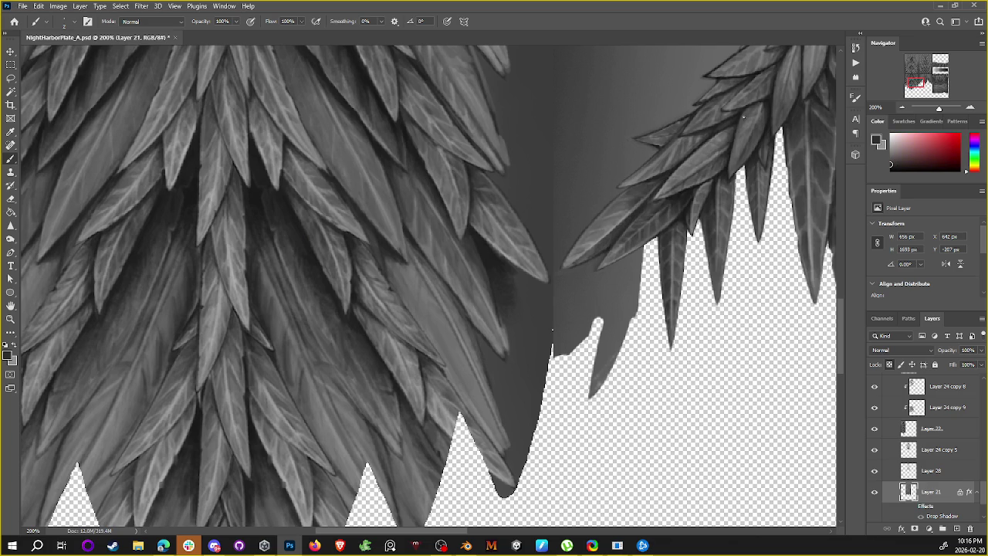
# Step: Continue shading the overlapping feathers with light and darker greys sampled nearby
pyautogui.scroll(-2, 695, 131)
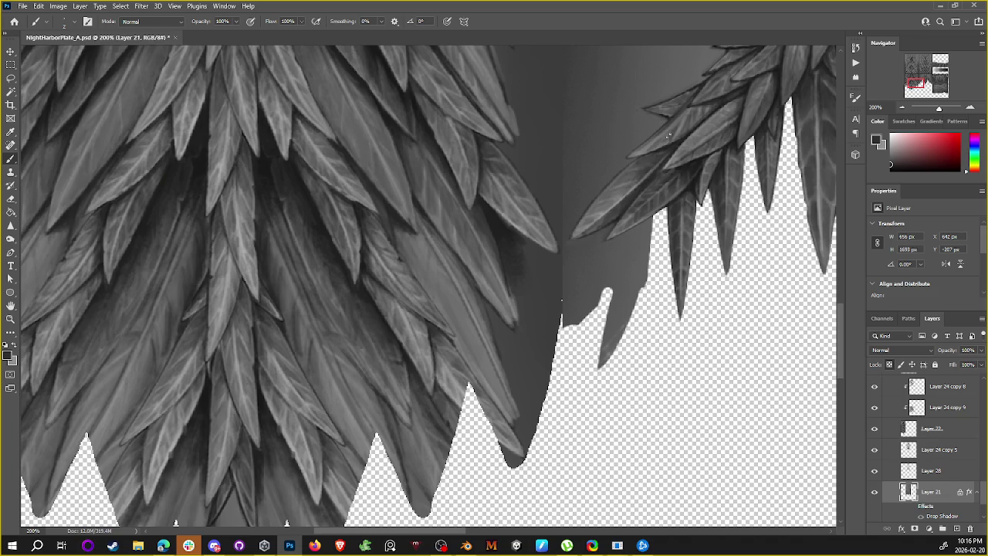
pyautogui.scroll(-1, 666, 142)
pyautogui.keyDown('alt'); pyautogui.click(603, 202); pyautogui.keyUp('alt')
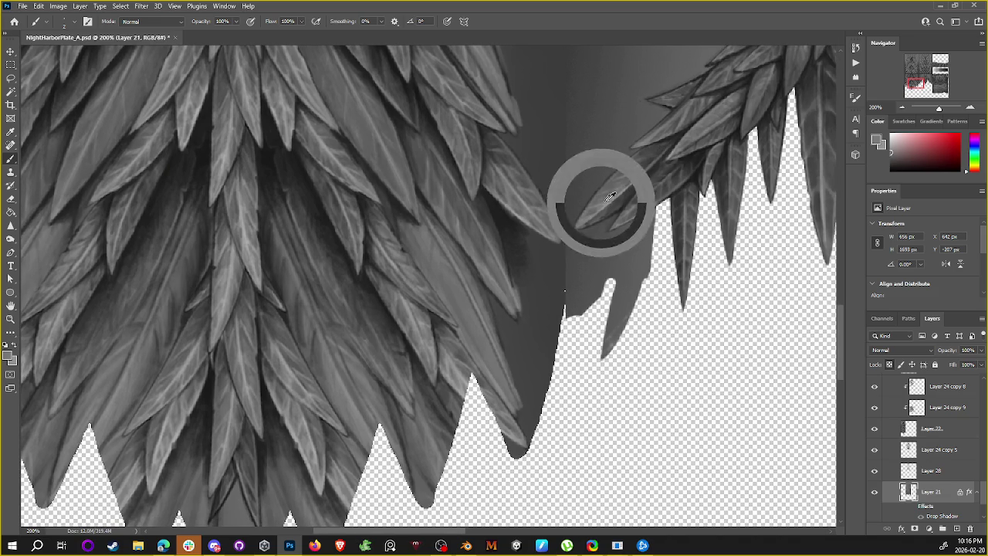
pyautogui.keyDown('alt'); pyautogui.click(638, 184); pyautogui.keyUp('alt')
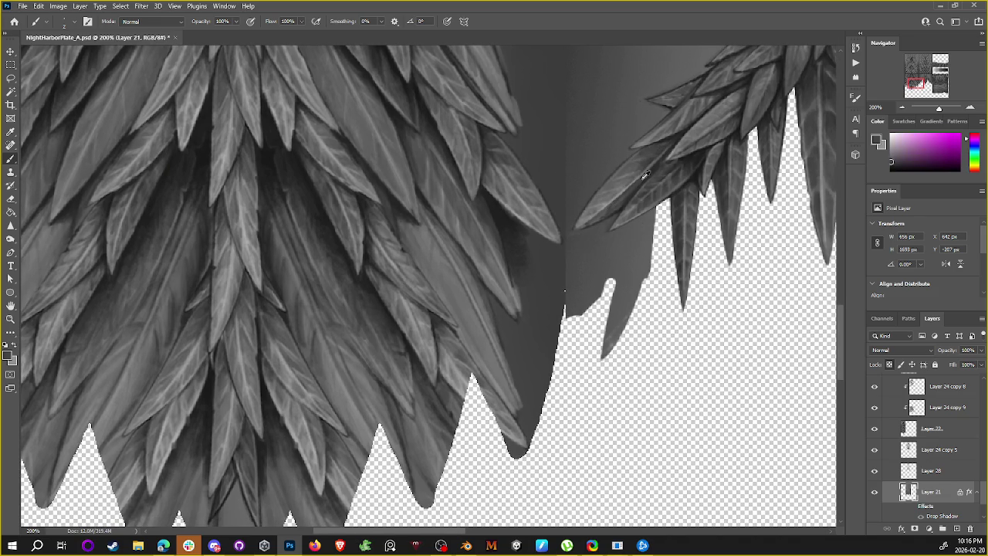
pyautogui.keyDown('alt'); pyautogui.click(652, 172); pyautogui.keyUp('alt')
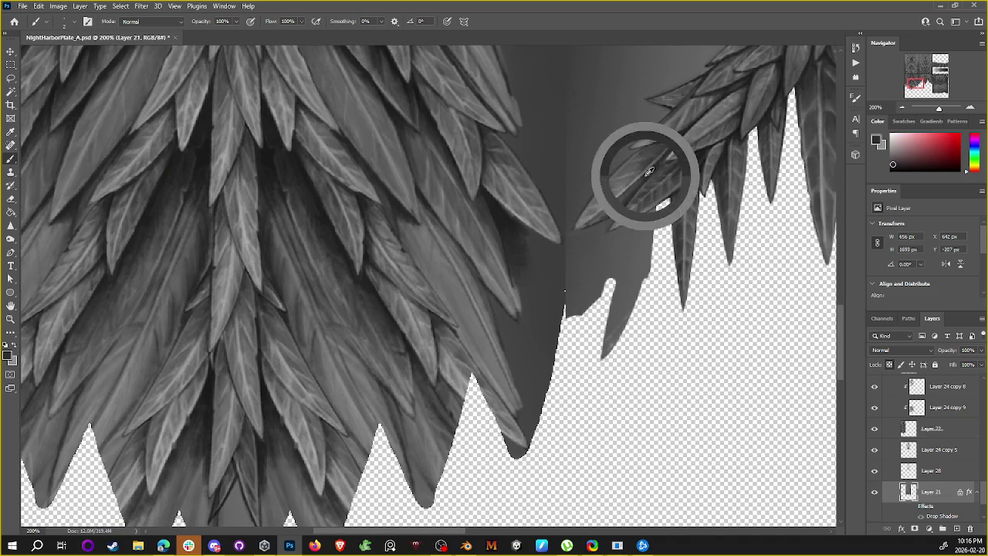
pyautogui.scroll(2, 653, 162)
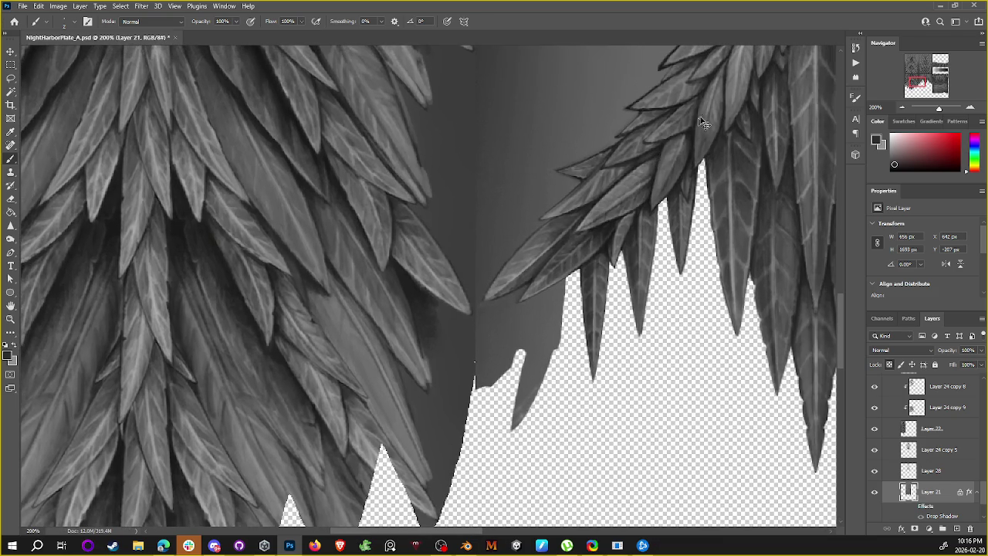
pyautogui.scroll(-3, 653, 158)
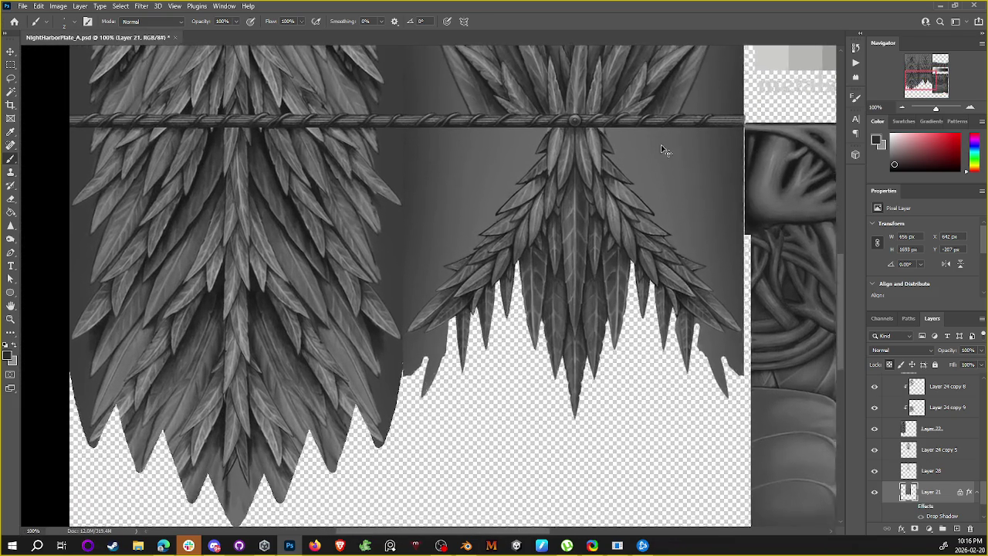
pyautogui.scroll(1, 660, 144)
pyautogui.keyDown('alt'); pyautogui.click(599, 208); pyautogui.keyUp('alt')
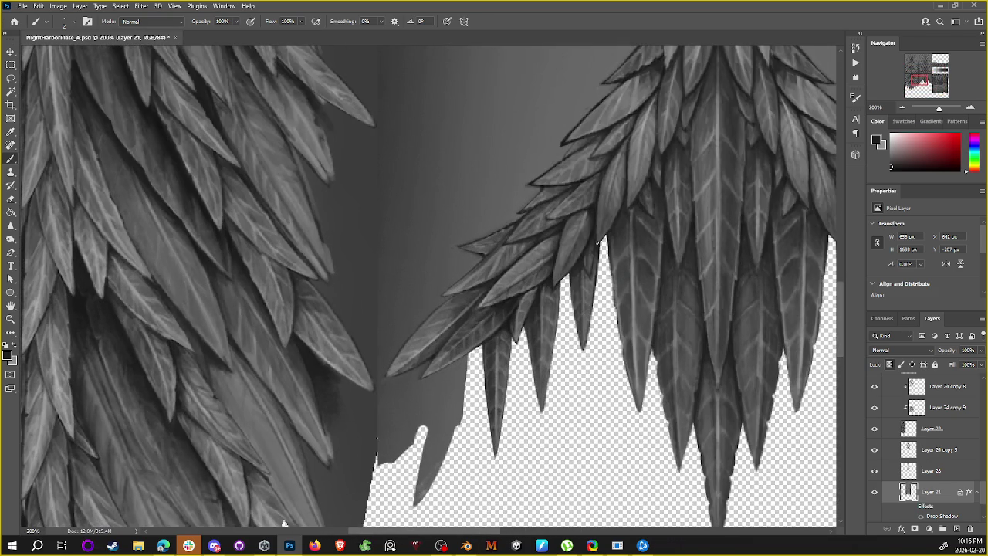
pyautogui.keyDown('alt'); pyautogui.click(593, 206); pyautogui.keyUp('alt')
# Step: Paint the lower feathers with mid and darker greys resampled from the feather edges
pyautogui.keyDown('alt'); pyautogui.click(563, 263); pyautogui.keyUp('alt')
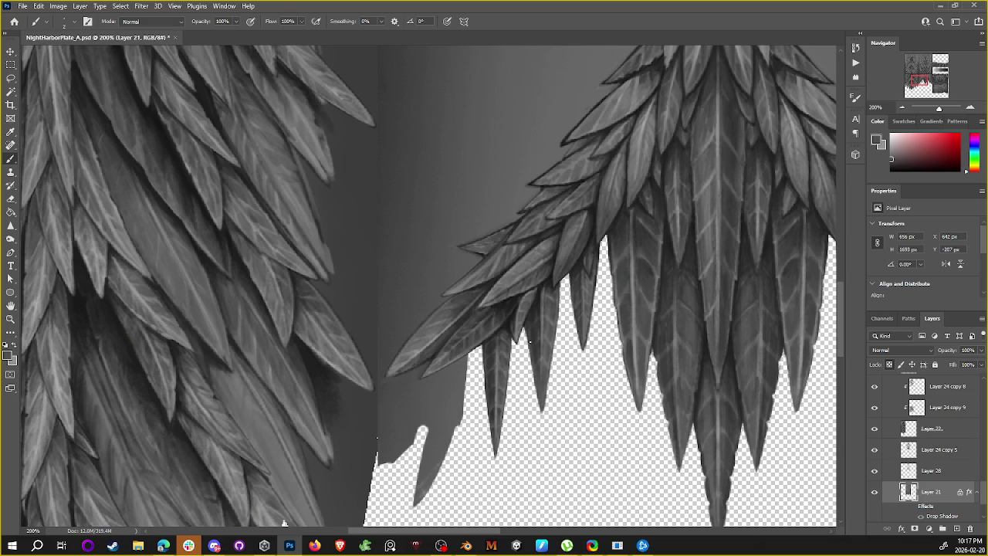
pyautogui.keyDown('alt'); pyautogui.click(553, 288); pyautogui.keyUp('alt')
pyautogui.keyDown('alt'); pyautogui.click(553, 289); pyautogui.keyUp('alt')
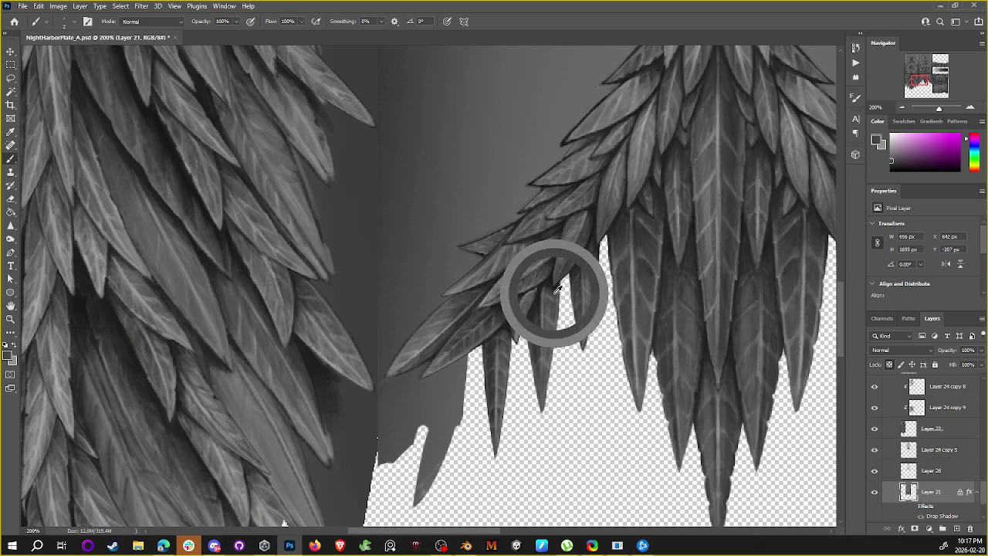
pyautogui.keyDown('alt'); pyautogui.click(551, 276); pyautogui.keyUp('alt')
pyautogui.keyDown('alt'); pyautogui.click(554, 262); pyautogui.keyUp('alt')
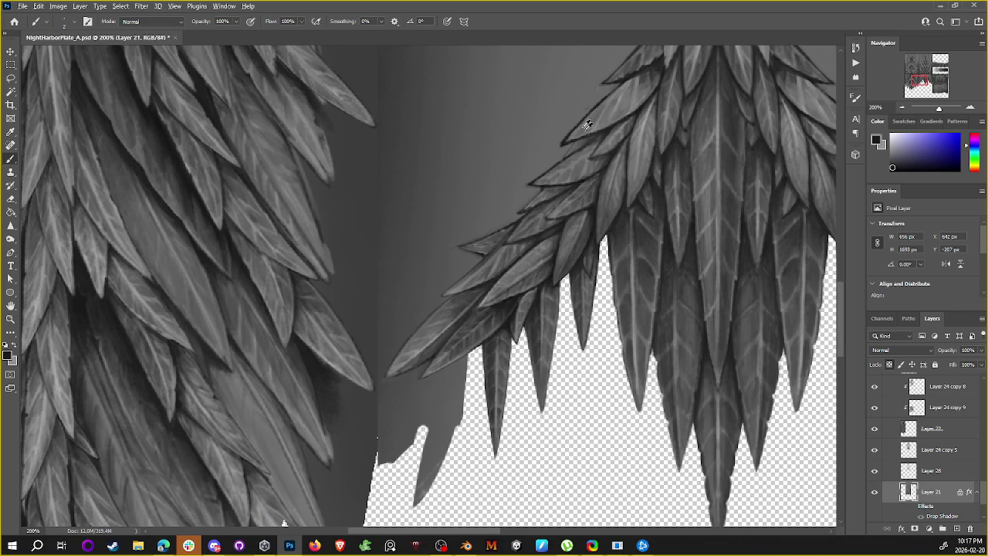
pyautogui.keyDown('alt'); pyautogui.click(567, 237); pyautogui.keyUp('alt')
pyautogui.keyDown('alt'); pyautogui.click(535, 259); pyautogui.keyUp('alt')
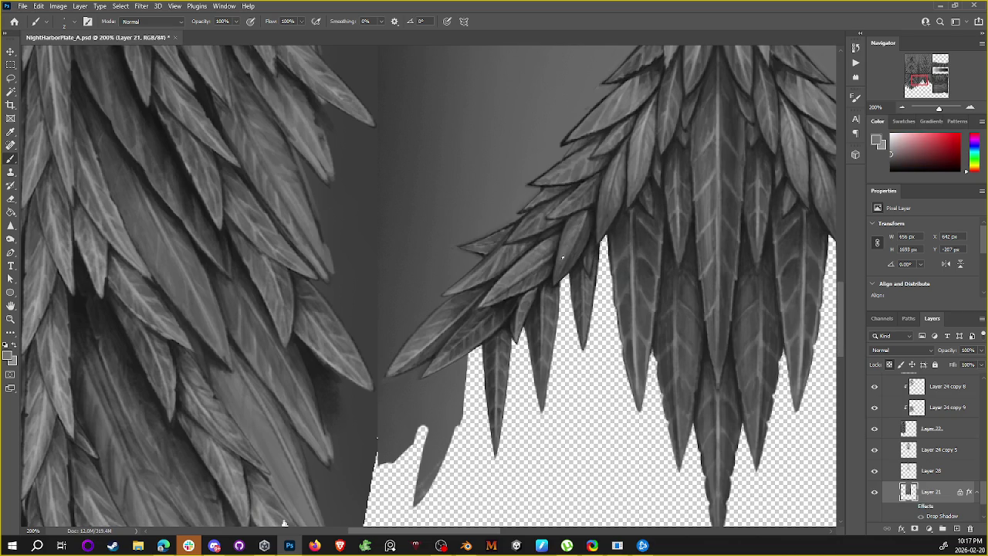
pyautogui.keyDown('alt'); pyautogui.click(569, 238); pyautogui.keyUp('alt')
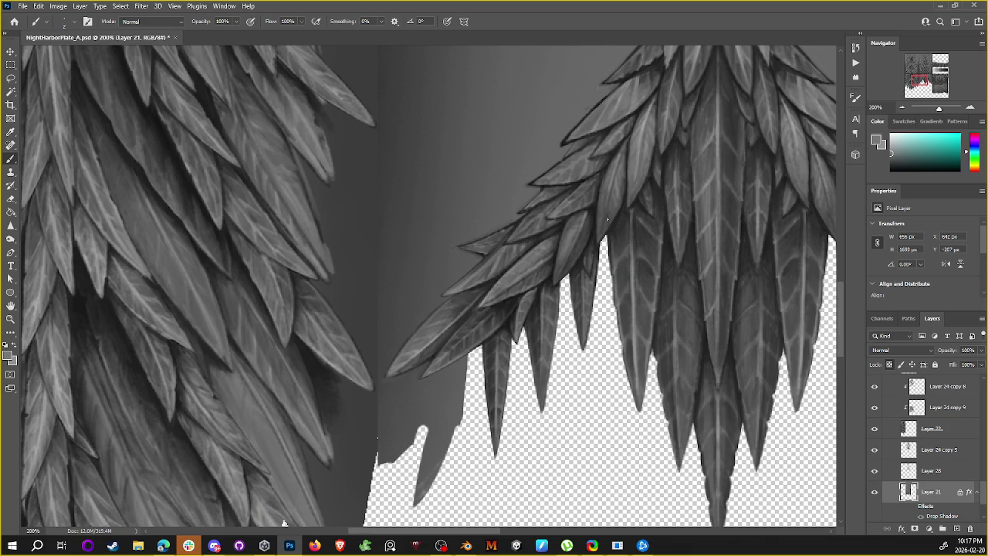
pyautogui.keyDown('alt'); pyautogui.click(515, 290); pyautogui.keyUp('alt')
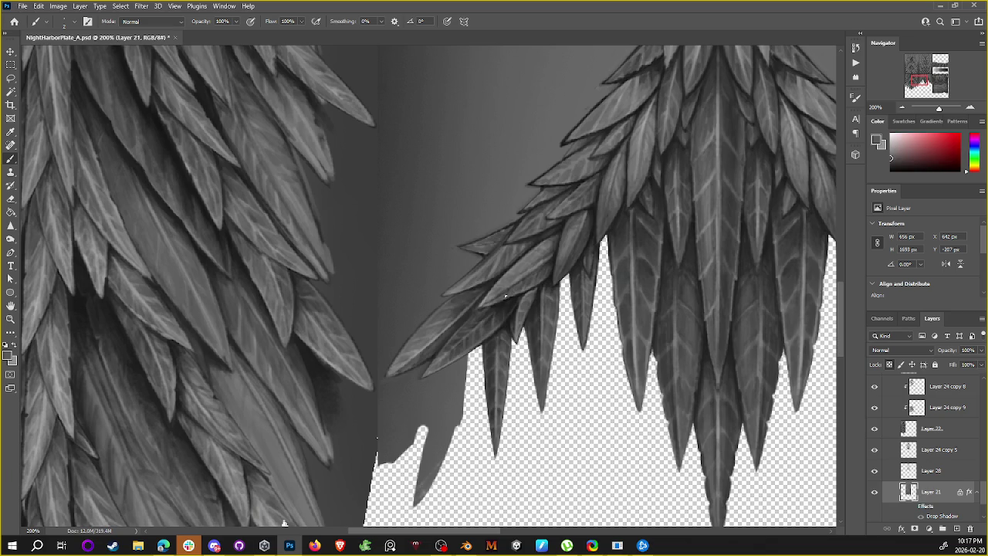
pyautogui.keyDown('alt'); pyautogui.click(518, 286); pyautogui.keyUp('alt')
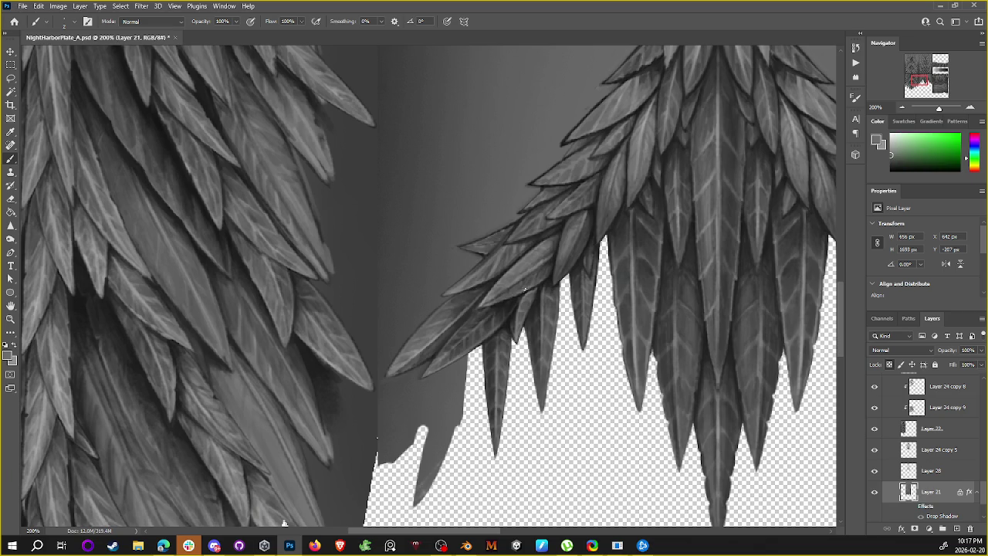
pyautogui.keyDown('alt'); pyautogui.click(517, 303); pyautogui.keyUp('alt')
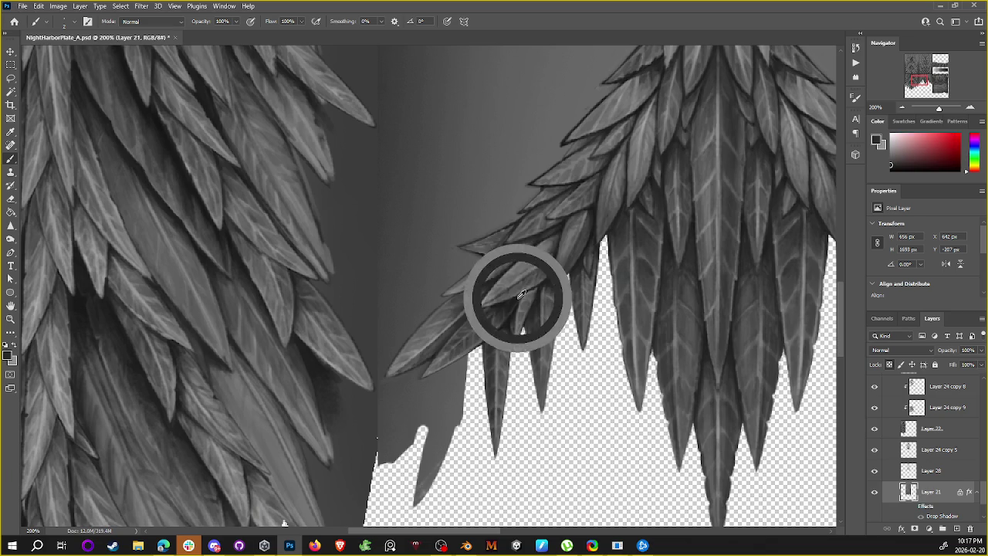
# Step: Pan to the lower-left feather tips and touch them up with light and dark feather greys
pyautogui.keyDown('alt'); pyautogui.click(627, 77); pyautogui.keyUp('alt')
pyautogui.moveTo(530, 268); pyautogui.dragTo(677, 126)
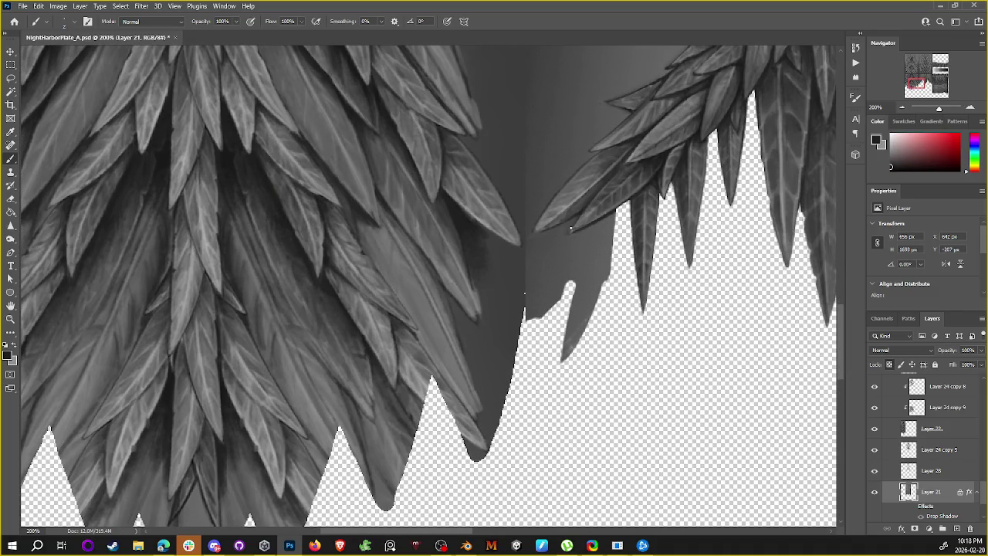
pyautogui.keyDown('alt'); pyautogui.click(569, 203); pyautogui.keyUp('alt')
pyautogui.keyDown('alt'); pyautogui.click(625, 150); pyautogui.keyUp('alt')
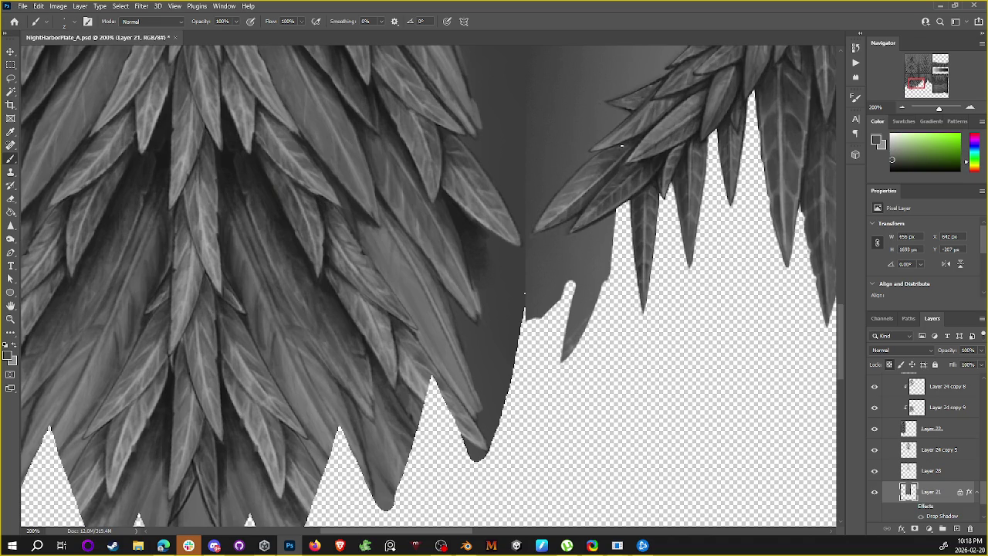
pyautogui.moveTo(633, 142); pyautogui.dragTo(548, 212)
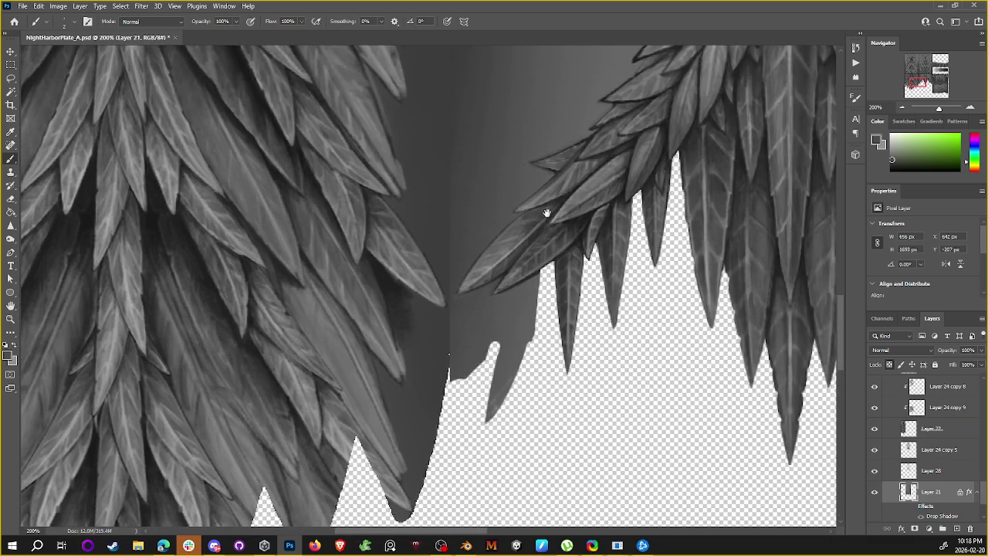
pyautogui.scroll(-2, 602, 155)
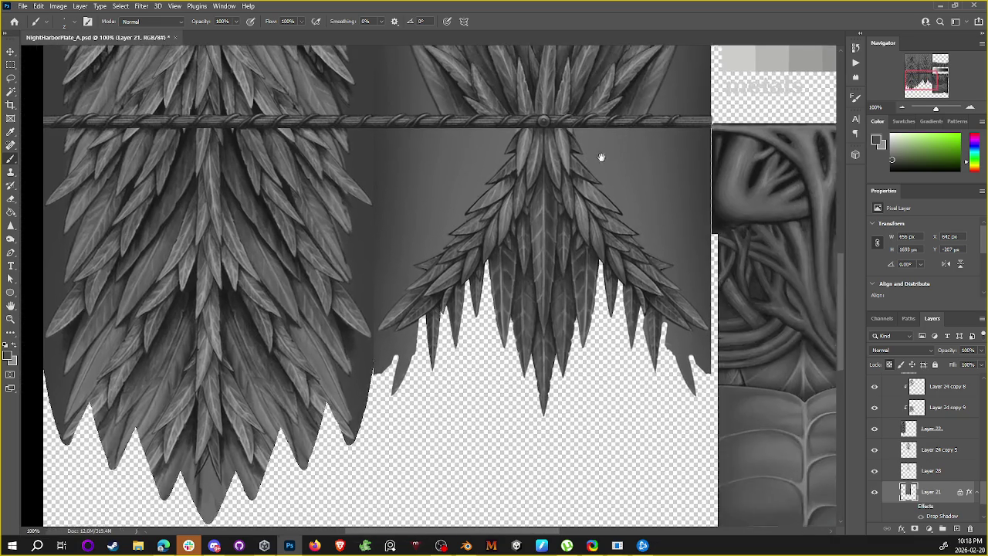
pyautogui.scroll(2, 594, 193)
pyautogui.keyDown('alt'); pyautogui.click(500, 207); pyautogui.keyUp('alt')
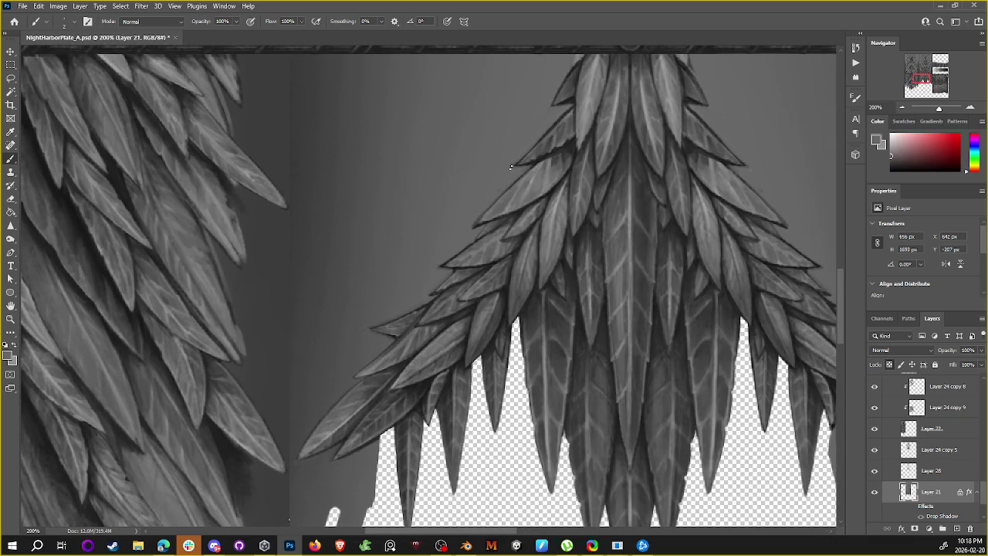
pyautogui.scroll(-2, 600, 121)
pyautogui.scroll(2, 591, 159)
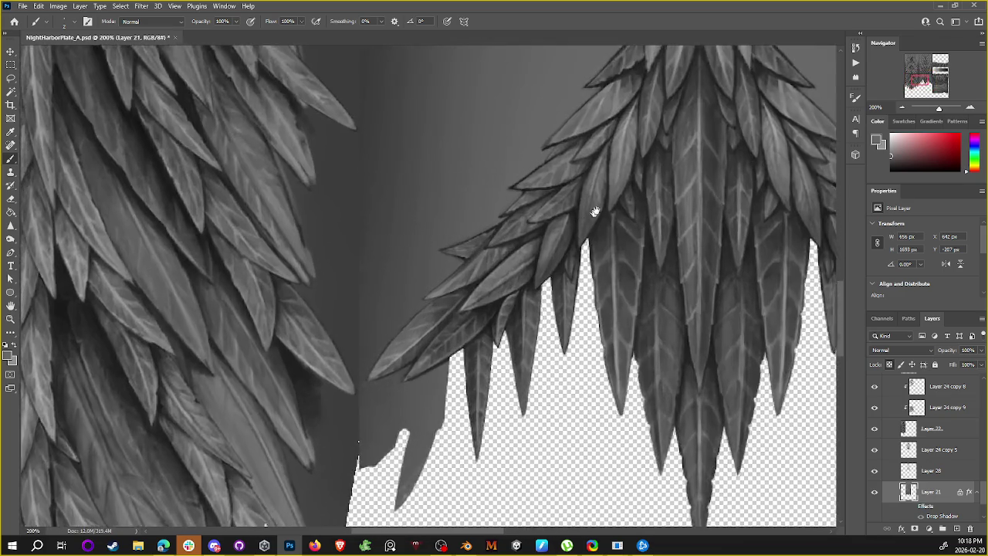
# Step: Lasso around the outer feather strand of the right-hand wing and cut it from Layer 21
pyautogui.press('l')
pyautogui.moveTo(435, 351)
pyautogui.mouseDown()
pyautogui.moveTo(515, 298)
pyautogui.moveTo(526, 313)
pyautogui.moveTo(532, 303)
pyautogui.mouseUp()
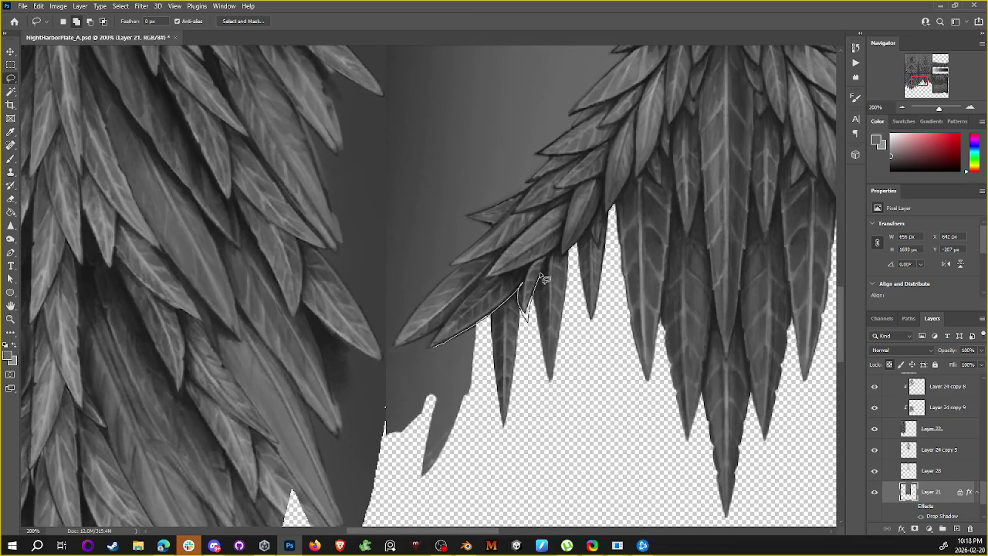
pyautogui.moveTo(555, 257)
pyautogui.mouseDown()
pyautogui.moveTo(570, 255)
pyautogui.moveTo(604, 208)
pyautogui.moveTo(607, 220)
pyautogui.moveTo(657, 147)
pyautogui.moveTo(673, 164)
pyautogui.moveTo(684, 112)
pyautogui.moveTo(703, 90)
pyautogui.moveTo(587, 148)
pyautogui.moveTo(468, 286)
pyautogui.moveTo(442, 339)
pyautogui.mouseUp()
pyautogui.moveTo(607, 128); pyautogui.dragTo(469, 349)
pyautogui.moveTo(294, 519)
pyautogui.mouseDown()
pyautogui.moveTo(544, 289)
pyautogui.moveTo(569, 182)
pyautogui.moveTo(560, 251)
pyautogui.moveTo(529, 293)
pyautogui.moveTo(570, 161)
pyautogui.moveTo(566, 189)
pyautogui.moveTo(566, 166)
pyautogui.moveTo(522, 170)
pyautogui.moveTo(488, 217)
pyautogui.moveTo(509, 215)
pyautogui.moveTo(503, 226)
pyautogui.moveTo(450, 278)
pyautogui.moveTo(479, 288)
pyautogui.moveTo(618, 197)
pyautogui.moveTo(612, 190)
pyautogui.moveTo(556, 237)
pyautogui.moveTo(543, 276)
pyautogui.moveTo(687, 145)
pyautogui.moveTo(645, 178)
pyautogui.moveTo(717, 155)
pyautogui.moveTo(673, 172)
pyautogui.moveTo(701, 154)
pyautogui.moveTo(676, 169)
pyautogui.moveTo(684, 172)
pyautogui.moveTo(734, 132)
pyautogui.moveTo(683, 168)
pyautogui.moveTo(724, 141)
pyautogui.moveTo(644, 179)
pyautogui.moveTo(680, 194)
pyautogui.moveTo(746, 136)
pyautogui.moveTo(660, 198)
pyautogui.moveTo(696, 189)
pyautogui.moveTo(744, 136)
pyautogui.moveTo(679, 180)
pyautogui.moveTo(651, 225)
pyautogui.moveTo(673, 221)
pyautogui.moveTo(718, 155)
pyautogui.moveTo(657, 205)
pyautogui.moveTo(650, 229)
pyautogui.moveTo(600, 260)
pyautogui.moveTo(691, 161)
pyautogui.moveTo(660, 186)
pyautogui.moveTo(584, 254)
pyautogui.moveTo(598, 261)
pyautogui.mouseUp()
pyautogui.hotkey('ctrl', '-')
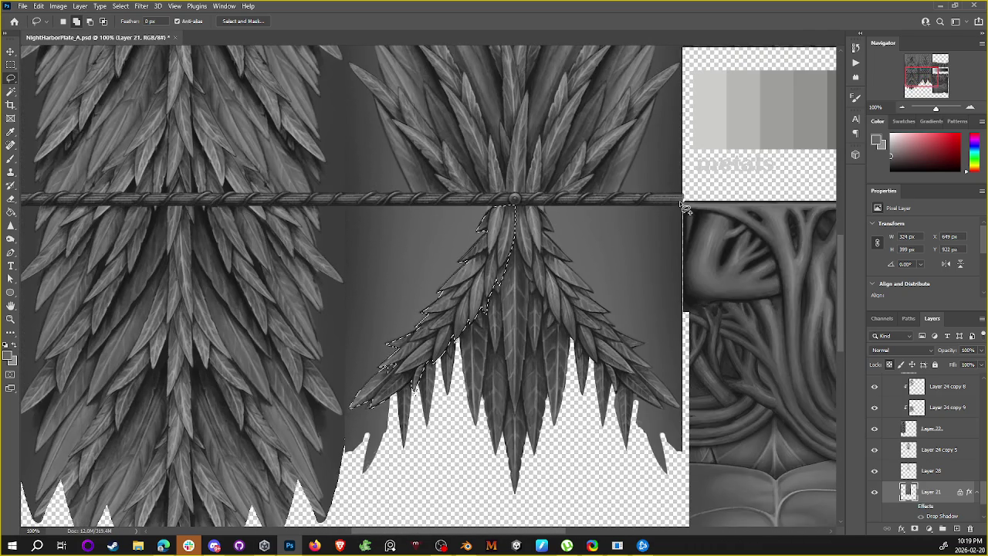
pyautogui.hotkey('ctrl', 'x')
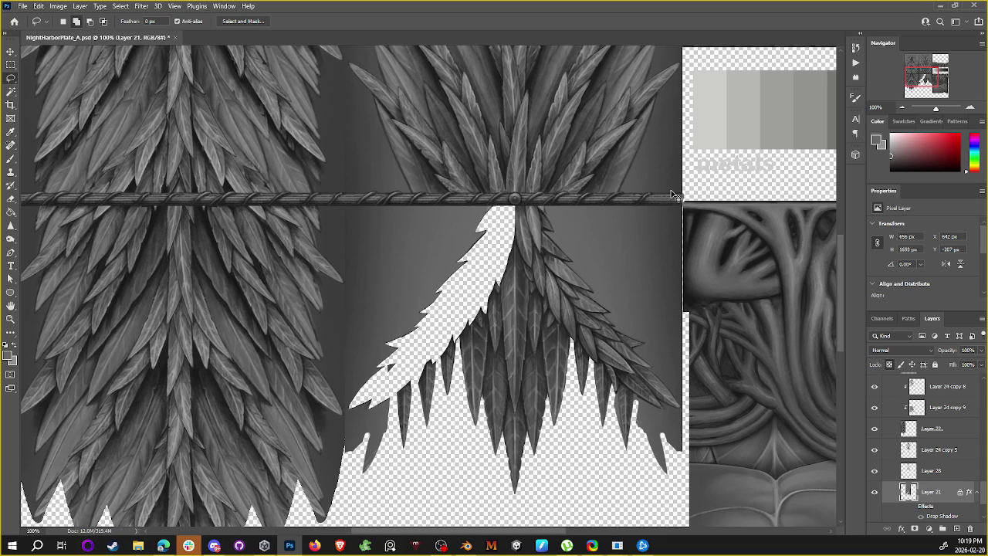
# Step: Paste the cut strand as Layer 29 and place it inside Group 1 below Layer 26
pyautogui.hotkey('ctrl', 'v')
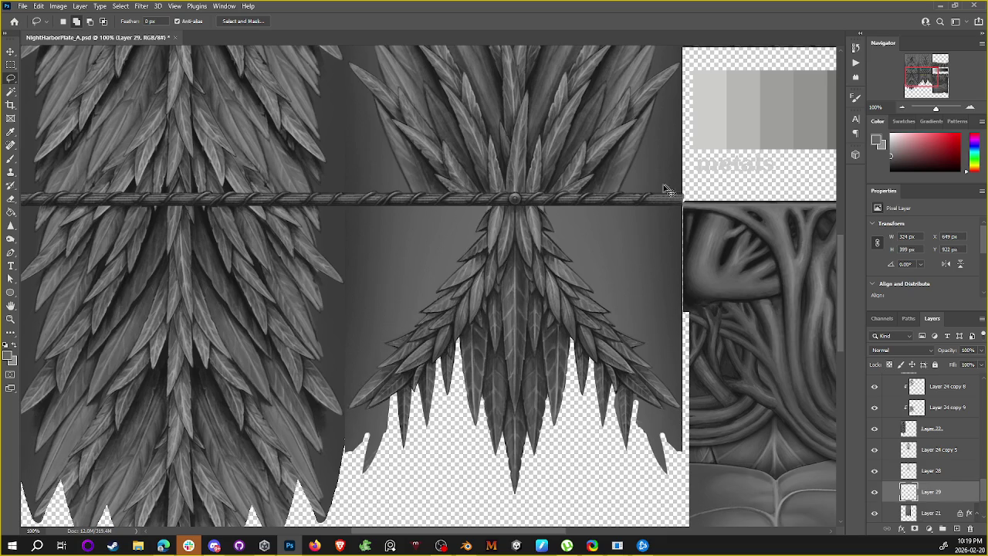
pyautogui.moveTo(480, 277)
pyautogui.mouseDown()
pyautogui.moveTo(534, 195)
pyautogui.moveTo(374, 308)
pyautogui.mouseUp()
pyautogui.hotkey('ctrl', 't')
pyautogui.hotkey('ctrl', 'z')
pyautogui.press('Return')
pyautogui.moveTo(934, 492)
pyautogui.mouseDown()
pyautogui.moveTo(953, 425)
pyautogui.moveTo(945, 447)
pyautogui.mouseUp()
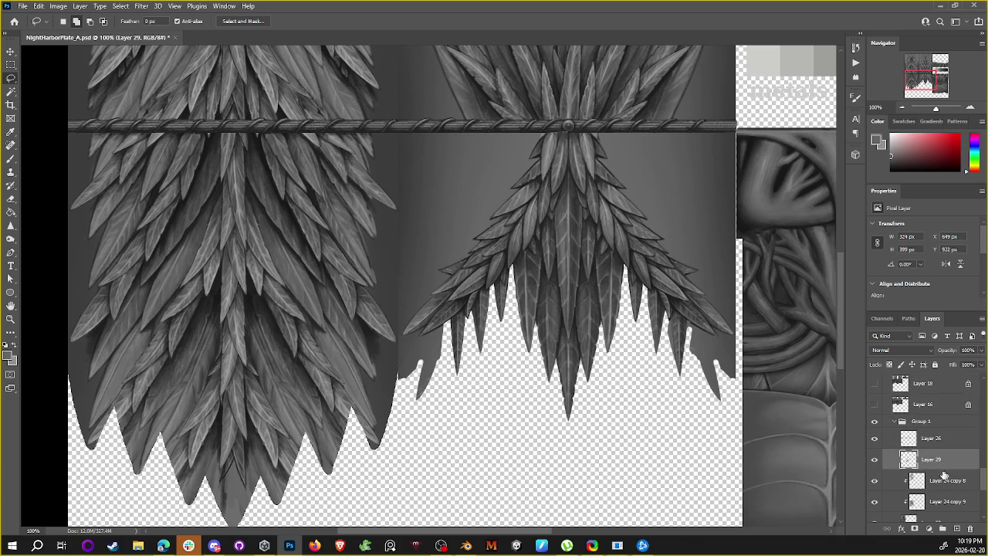
pyautogui.moveTo(517, 243); pyautogui.dragTo(603, 197)
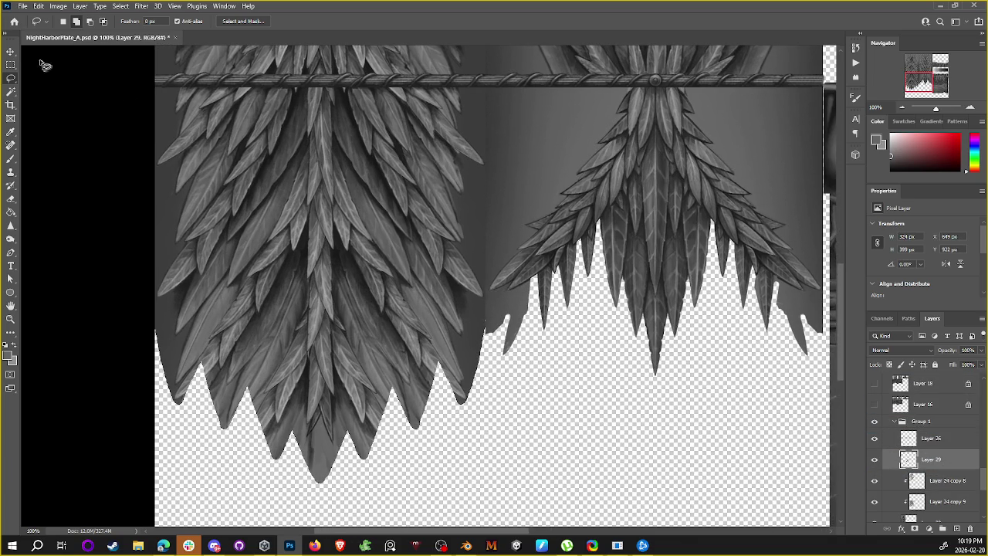
# Step: Move the strand over the left cluster, rotate it about 24°, and compare with the garland hidden
pyautogui.click(10, 52)
pyautogui.moveTo(589, 207)
pyautogui.mouseDown()
pyautogui.moveTo(456, 303)
pyautogui.moveTo(446, 286)
pyautogui.mouseUp()
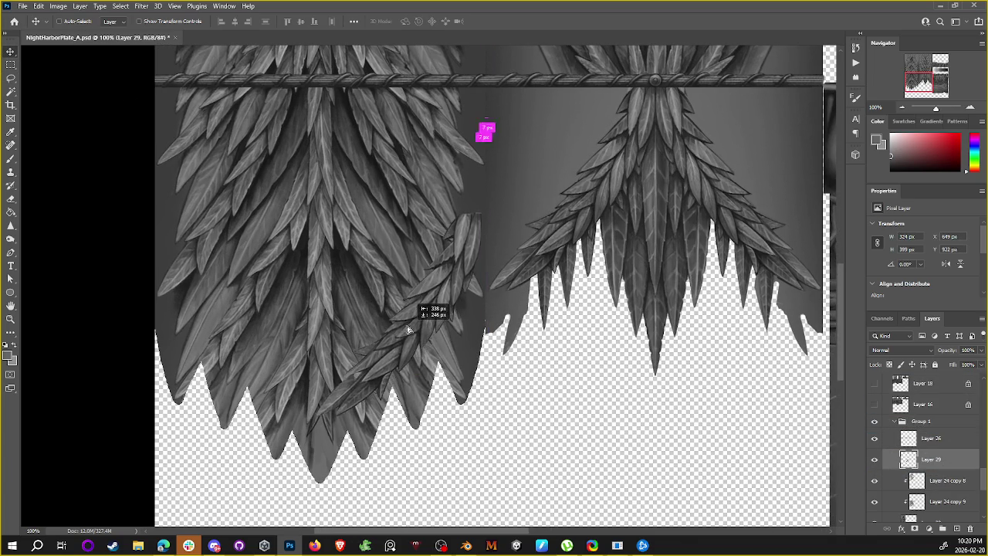
pyautogui.hotkey('ctrl', 't')
pyautogui.moveTo(504, 172)
pyautogui.mouseDown()
pyautogui.moveTo(527, 234)
pyautogui.moveTo(522, 225)
pyautogui.mouseUp()
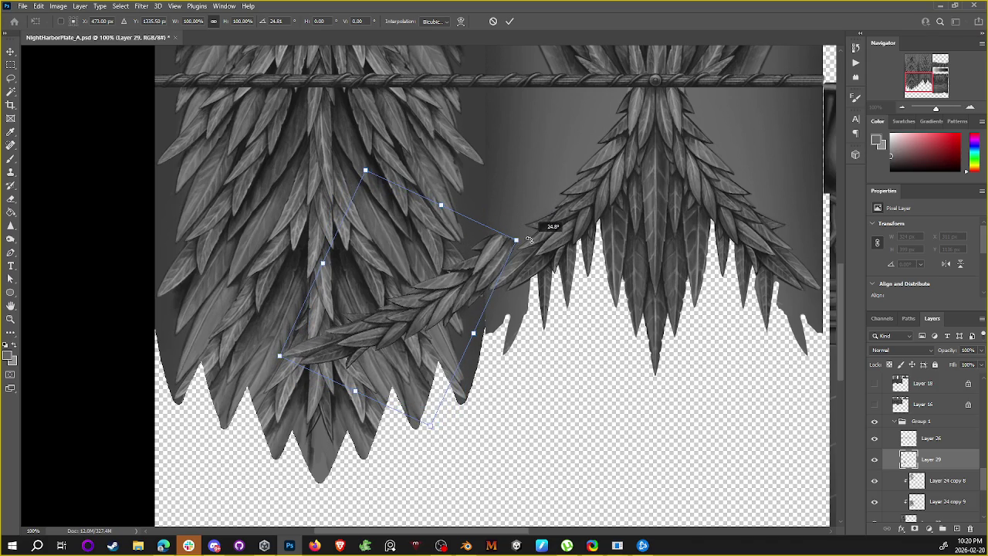
pyautogui.moveTo(465, 259); pyautogui.dragTo(508, 272)
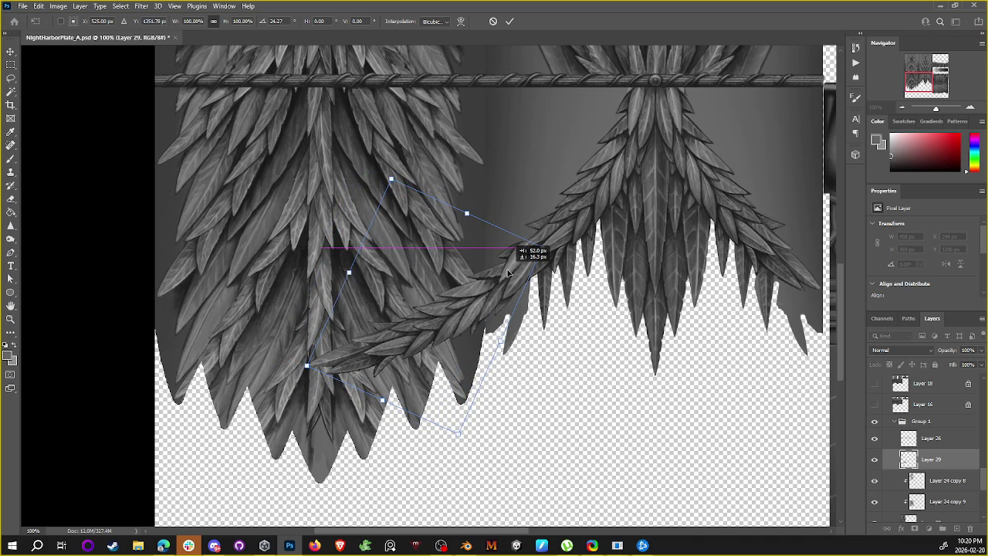
pyautogui.moveTo(508, 272); pyautogui.dragTo(507, 266)
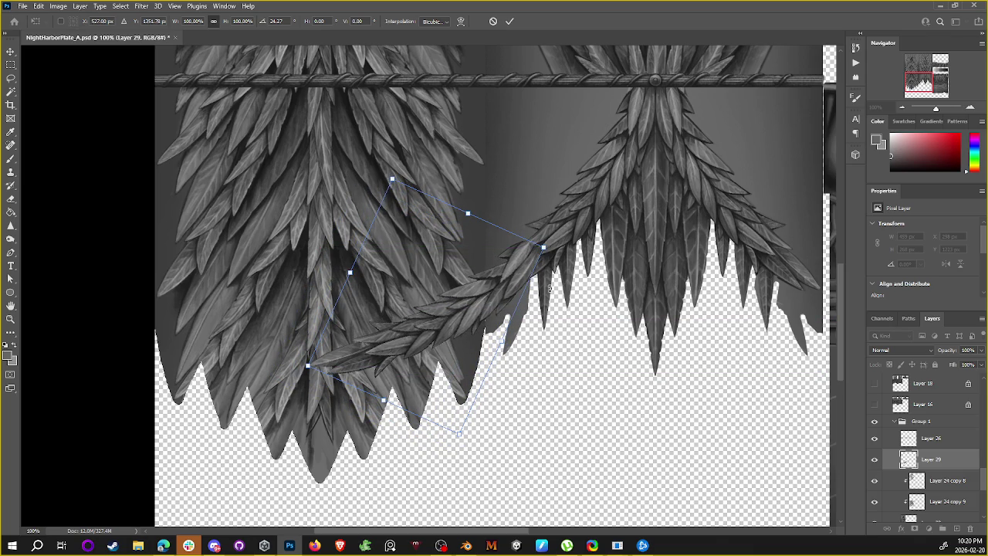
pyautogui.press('Return')
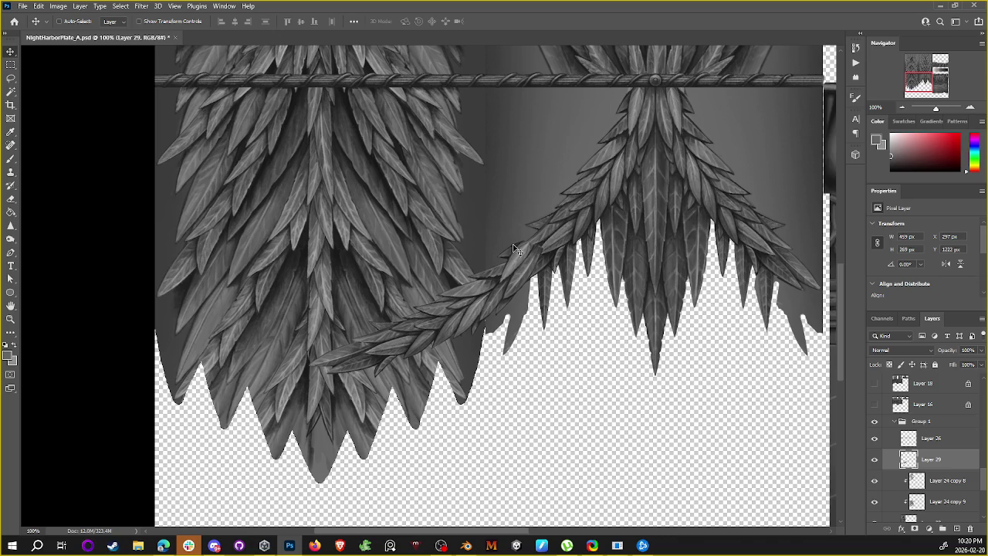
pyautogui.click(875, 460)
pyautogui.click(875, 460)
pyautogui.click(874, 460)
pyautogui.click(875, 461)
# Step: Frame the garland's right end at 200% zoom with Layer 29 made semi-transparent
pyautogui.moveTo(410, 307); pyautogui.dragTo(444, 296)
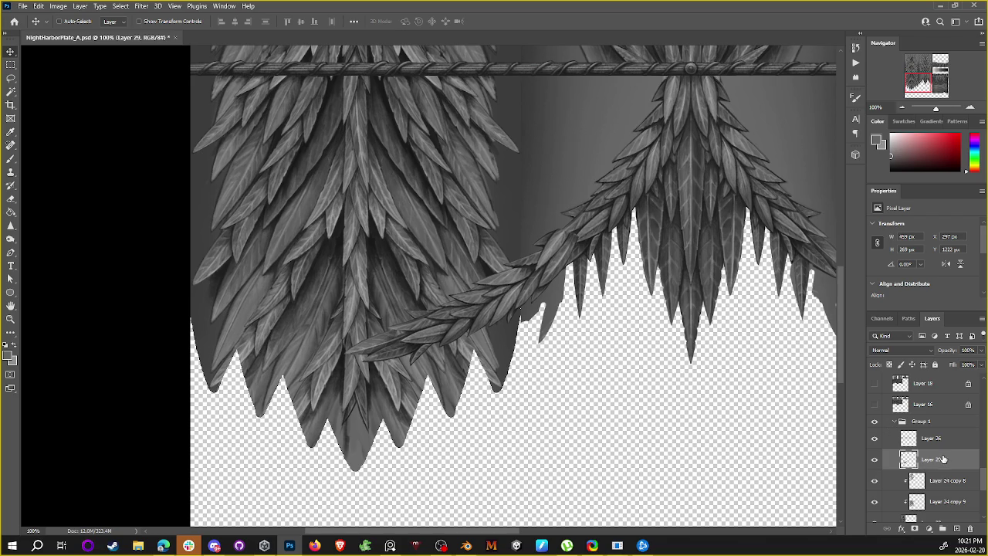
pyautogui.moveTo(815, 399); pyautogui.dragTo(794, 437)
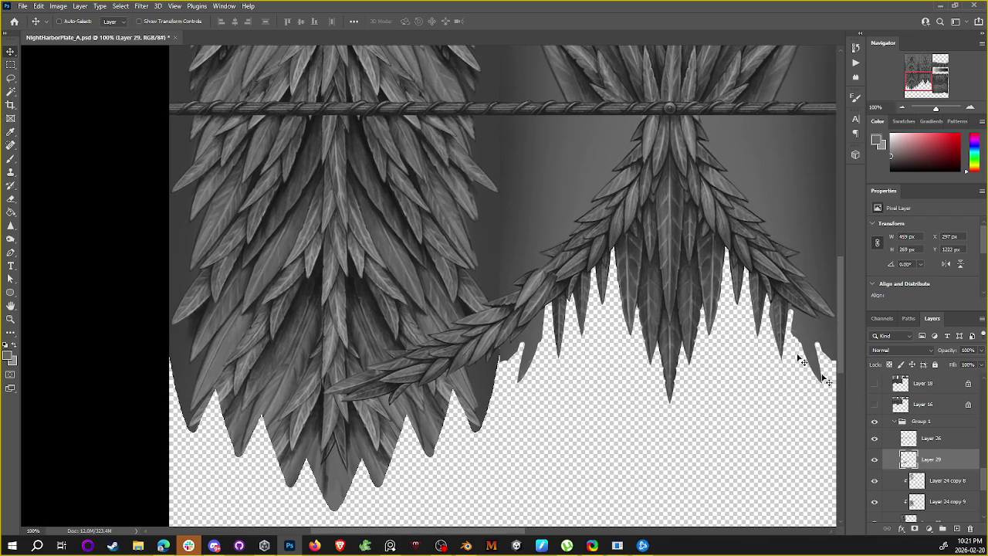
pyautogui.moveTo(980, 351); pyautogui.dragTo(941, 366)
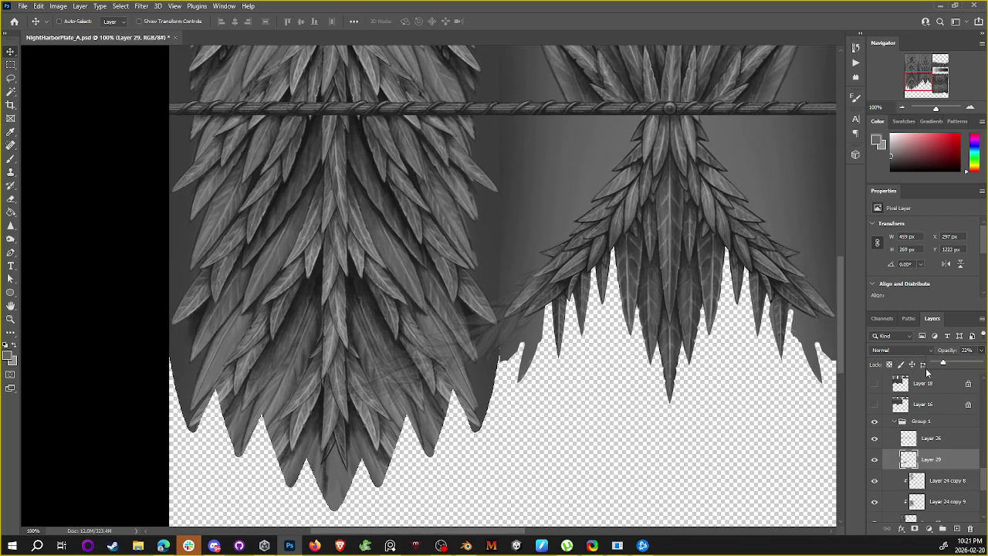
pyautogui.press('Up')
pyautogui.hotkey('ctrl', '+')
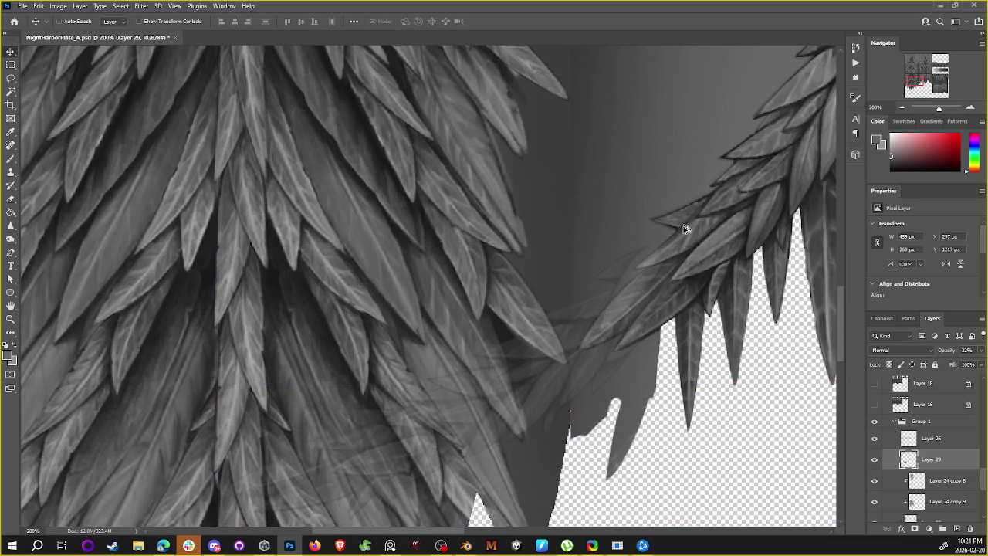
pyautogui.press('Down')
# Step: Lasso and delete the faint ghost feathers at the garland's right end
pyautogui.press('l')
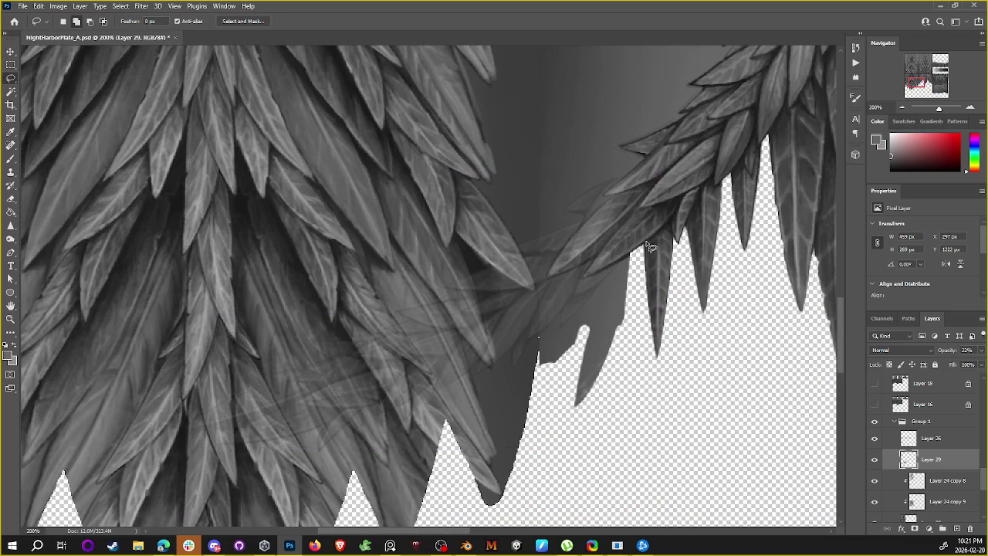
pyautogui.moveTo(623, 262)
pyautogui.mouseDown()
pyautogui.moveTo(561, 278)
pyautogui.moveTo(613, 199)
pyautogui.mouseUp()
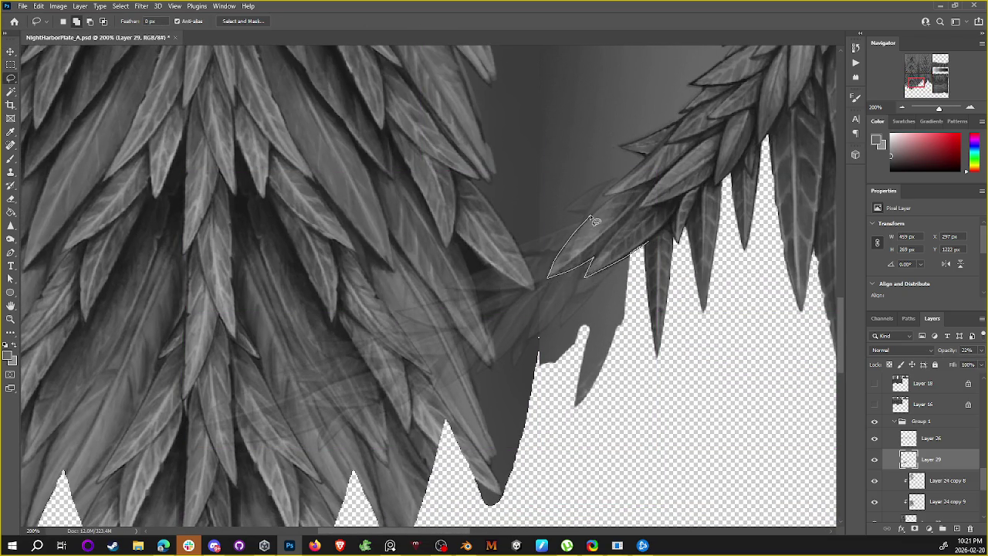
pyautogui.moveTo(699, 195); pyautogui.dragTo(698, 198)
pyautogui.press('Delete')
pyautogui.hotkey('ctrl', 'd')
# Step: Return Layer 29 to 100% opacity and zoom back out to 100%
pyautogui.moveTo(965, 350); pyautogui.dragTo(905, 350)
pyautogui.moveTo(982, 350); pyautogui.dragTo(987, 350)
pyautogui.hotkey('ctrl', '-')
pyautogui.scroll(1, 525, 286)
pyautogui.scroll(2, 525, 286)
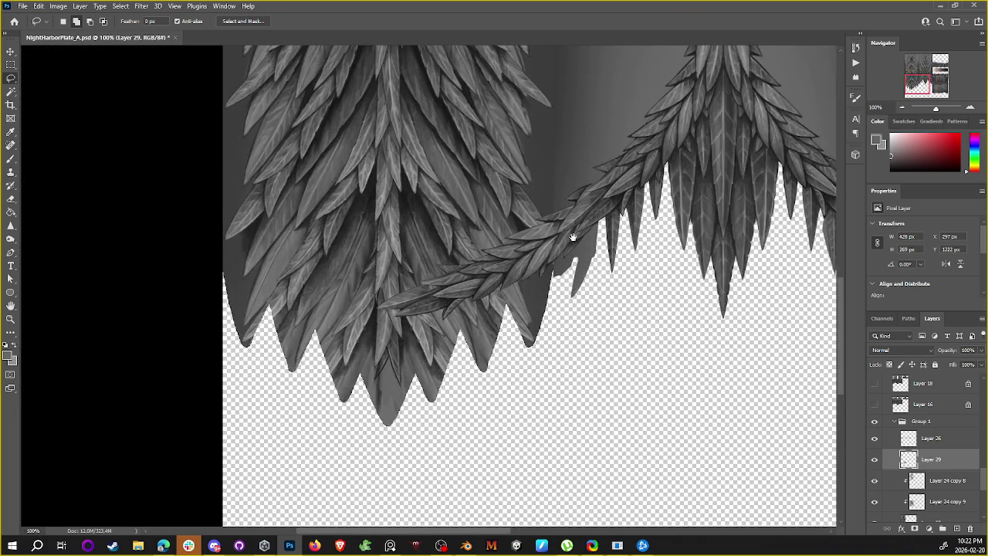
pyautogui.scroll(1, 541, 293)
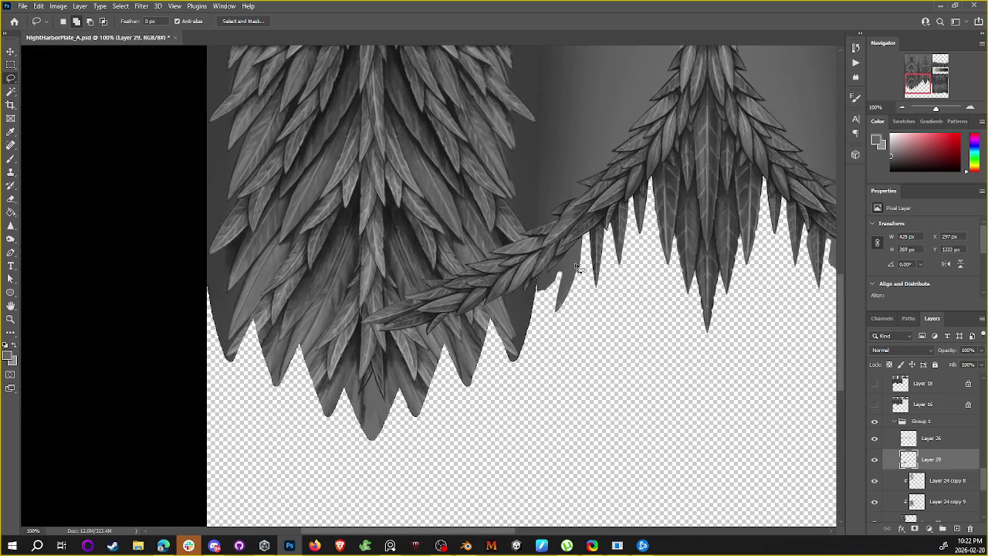
# Step: Lock Layer 29's transparent pixels and pick the Brush, zoomed to 200% on the garland
pyautogui.click(889, 364)
pyautogui.press('b')
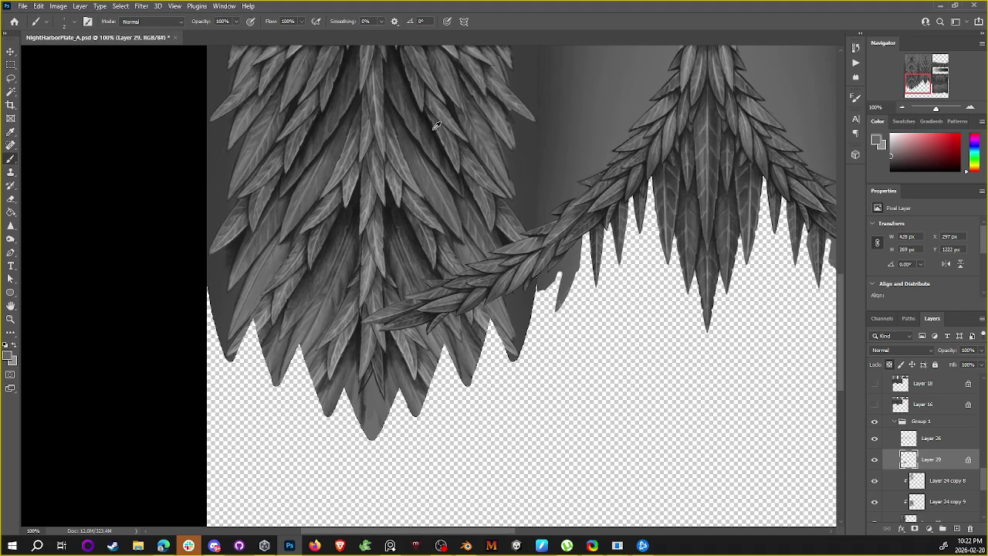
pyautogui.hotkey('ctrl', '+')
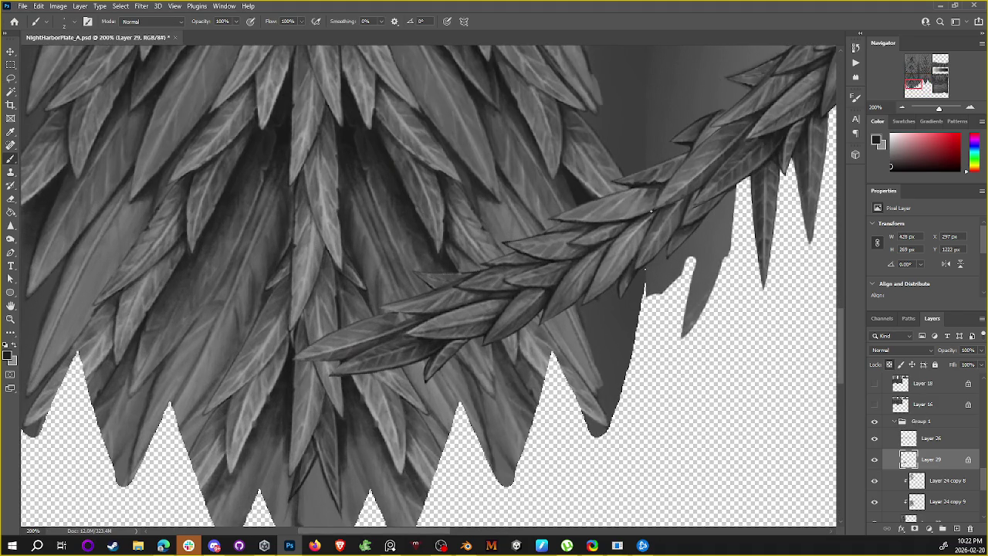
pyautogui.scroll(1, 723, 162)
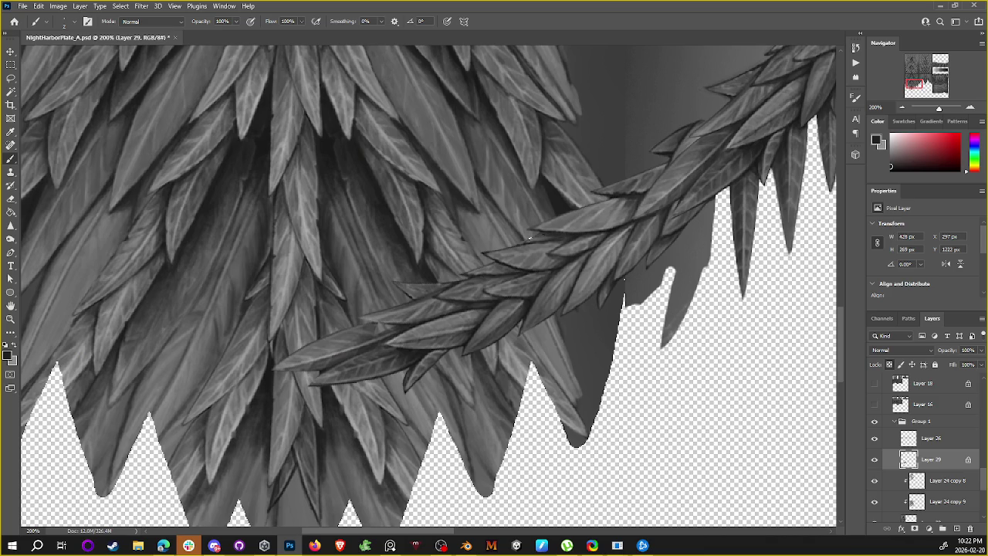
# Step: Inspect the garland, then hide Layer 29 to compare the scene without it
pyautogui.keyDown('alt'); pyautogui.scroll(-5, 767, 207); pyautogui.keyUp('alt')
pyautogui.scroll(-2, 439, 197)
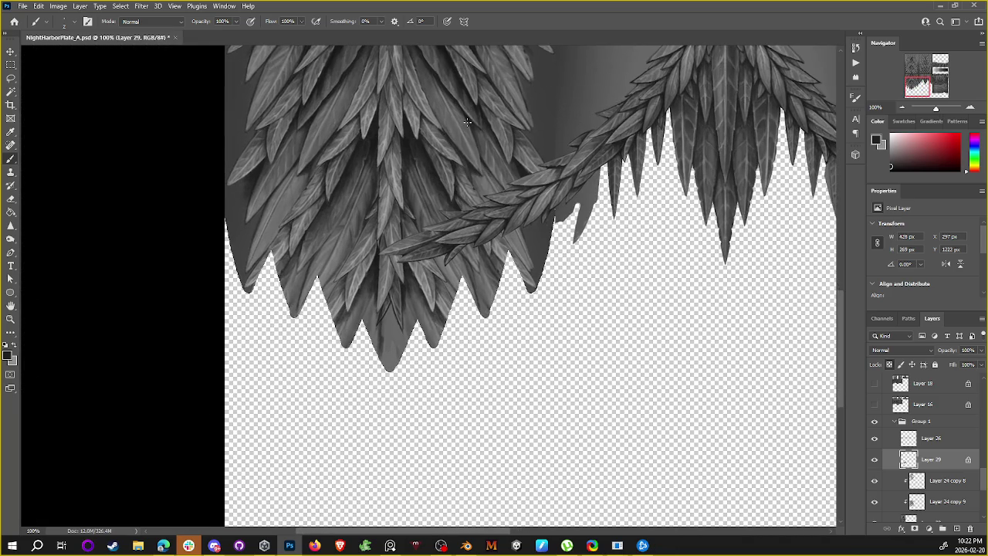
pyautogui.keyDown('alt'); pyautogui.scroll(1, 436, 90); pyautogui.keyUp('alt')
pyautogui.keyDown('alt'); pyautogui.scroll(2, 432, 96); pyautogui.keyUp('alt')
pyautogui.keyDown('alt'); pyautogui.scroll(1, 426, 104); pyautogui.keyUp('alt')
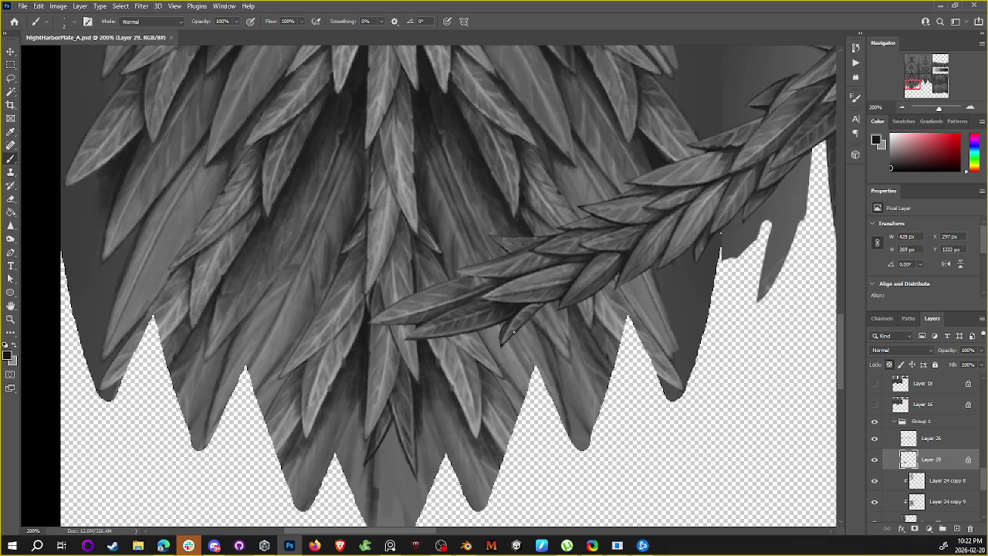
pyautogui.scroll(-2, 466, 352)
pyautogui.scroll(-3, 465, 353)
pyautogui.scroll(2, 479, 340)
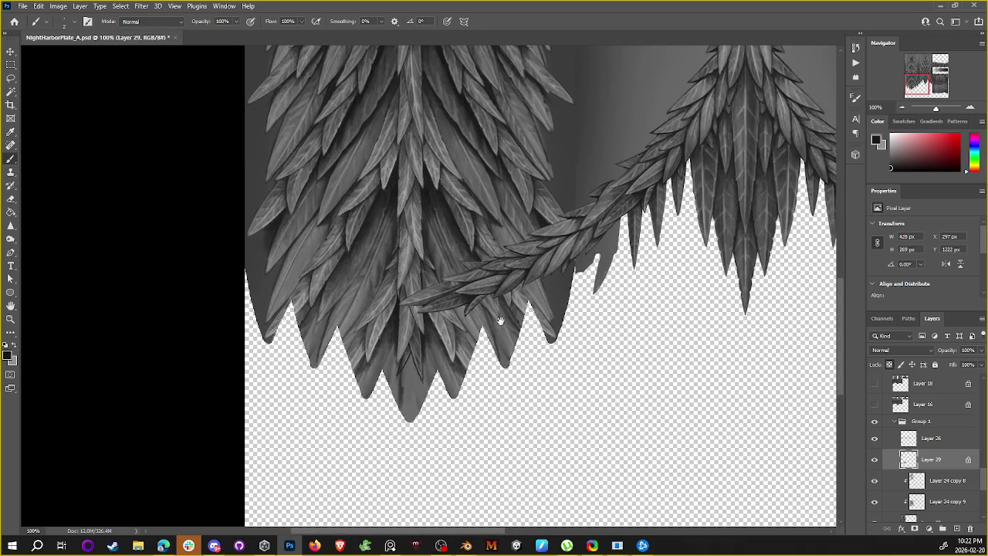
pyautogui.click(875, 459)
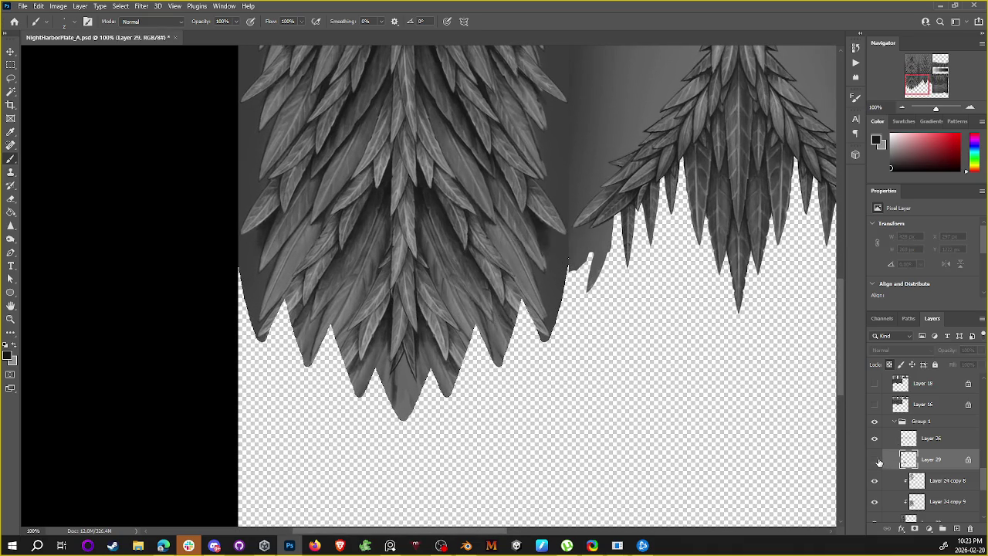
# Step: Duplicate Layer 29, rotate the copy about -45° and flip it horizontally
pyautogui.click(874, 459)
pyautogui.click(875, 459)
pyautogui.moveTo(887, 461); pyautogui.dragTo(942, 529)
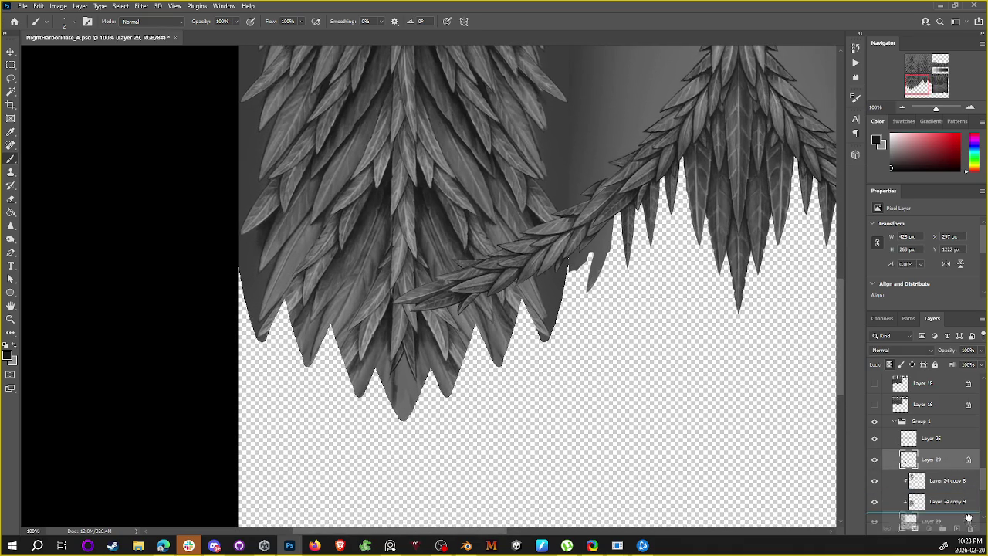
pyautogui.hotkey('ctrl', 't')
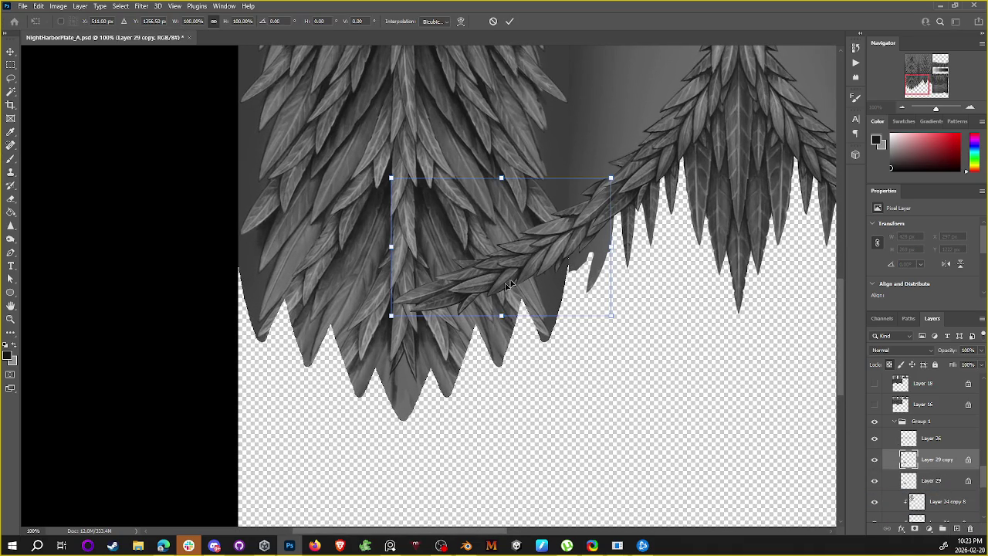
pyautogui.moveTo(592, 259); pyautogui.dragTo(548, 186)
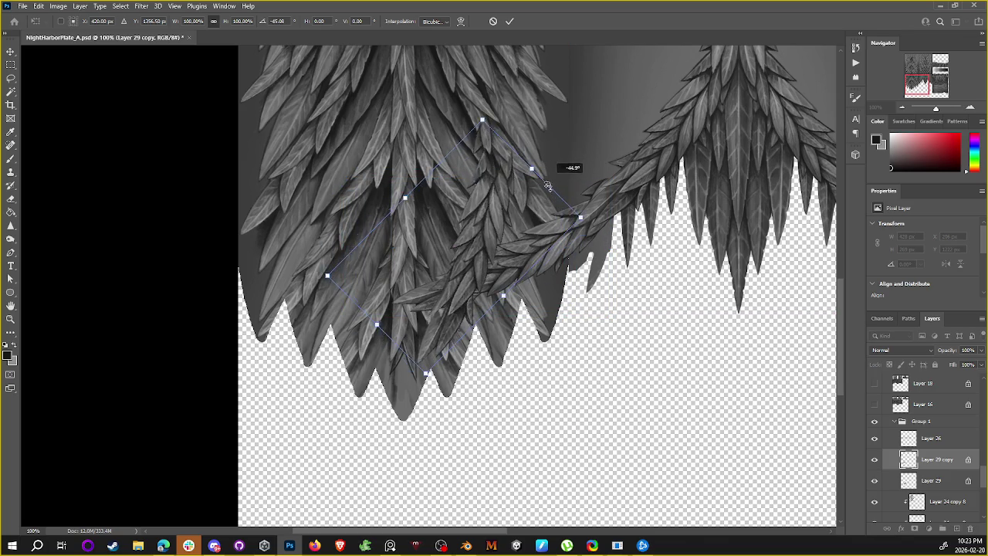
pyautogui.rightClick(547, 255)
pyautogui.click(568, 427)
# Step: Rotate the flipped copy nearly upright over the left feather cluster and commit the transform
pyautogui.moveTo(472, 254); pyautogui.dragTo(460, 263)
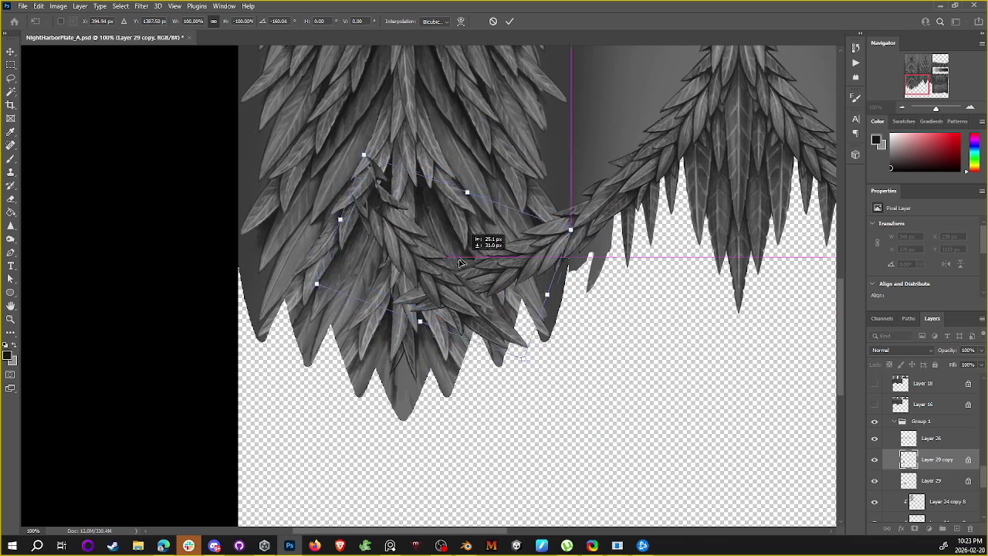
pyautogui.moveTo(556, 202); pyautogui.dragTo(527, 357)
pyautogui.moveTo(413, 225)
pyautogui.mouseDown()
pyautogui.moveTo(492, 300)
pyautogui.moveTo(491, 290)
pyautogui.mouseUp()
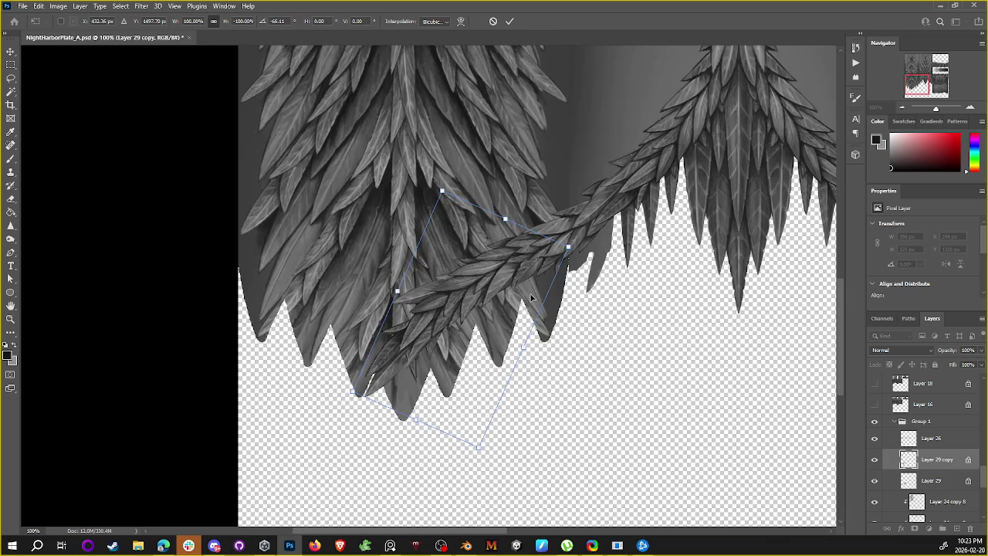
pyautogui.scroll(2, 531, 297)
pyautogui.scroll(-2, 420, 348)
pyautogui.moveTo(451, 312)
pyautogui.mouseDown()
pyautogui.moveTo(437, 313)
pyautogui.moveTo(460, 290)
pyautogui.mouseUp()
pyautogui.moveTo(594, 317); pyautogui.dragTo(582, 242)
pyautogui.moveTo(469, 271); pyautogui.dragTo(460, 278)
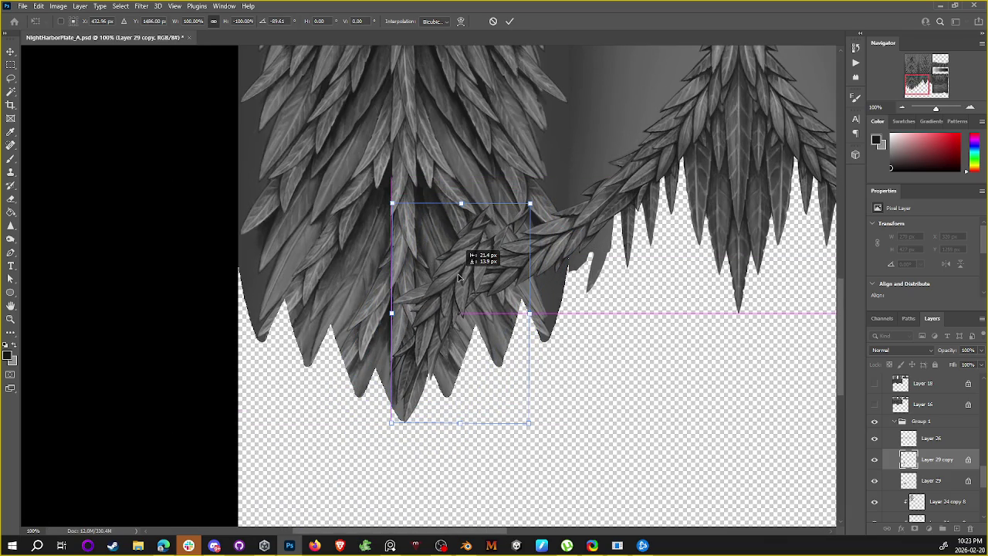
pyautogui.moveTo(459, 278); pyautogui.dragTo(460, 279)
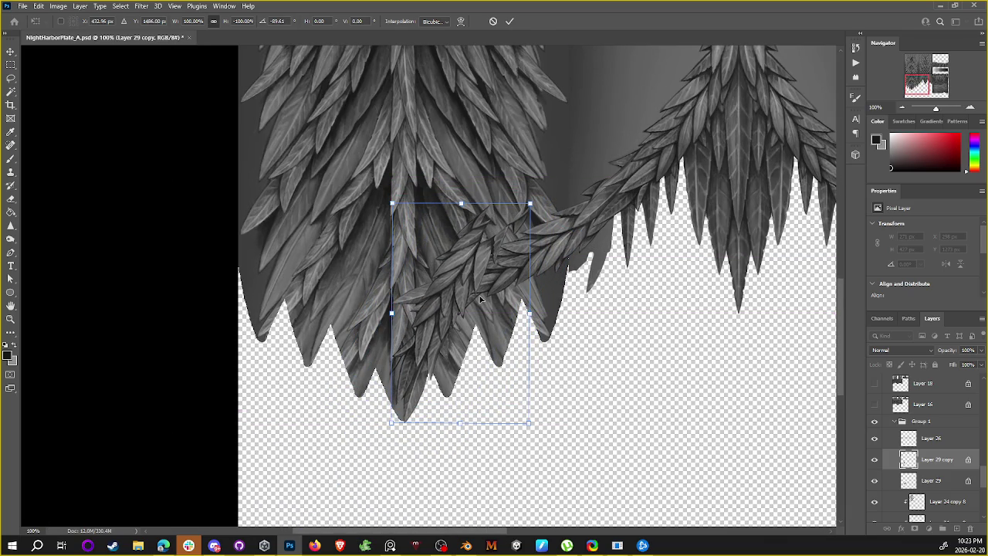
pyautogui.press('Return')
pyautogui.press('b')
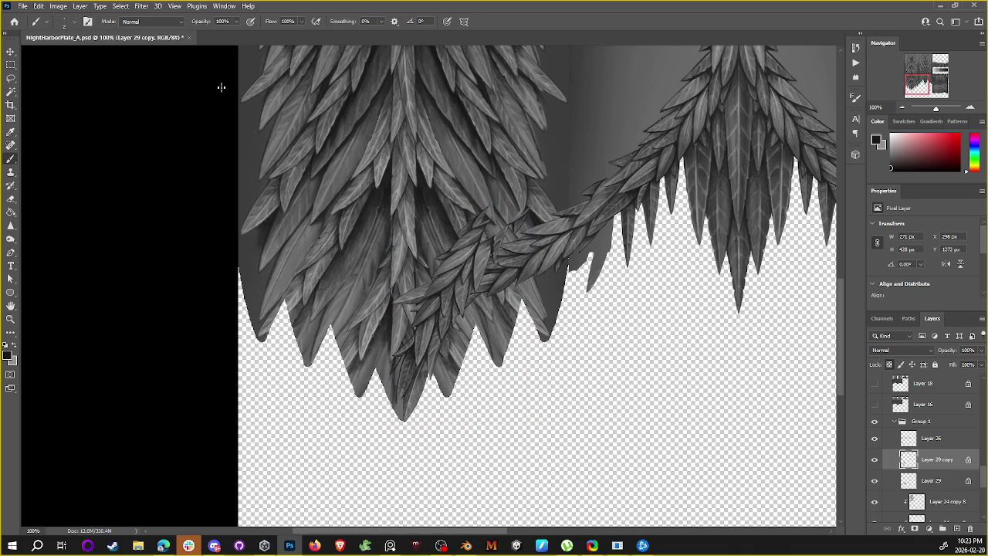
pyautogui.click(141, 6)
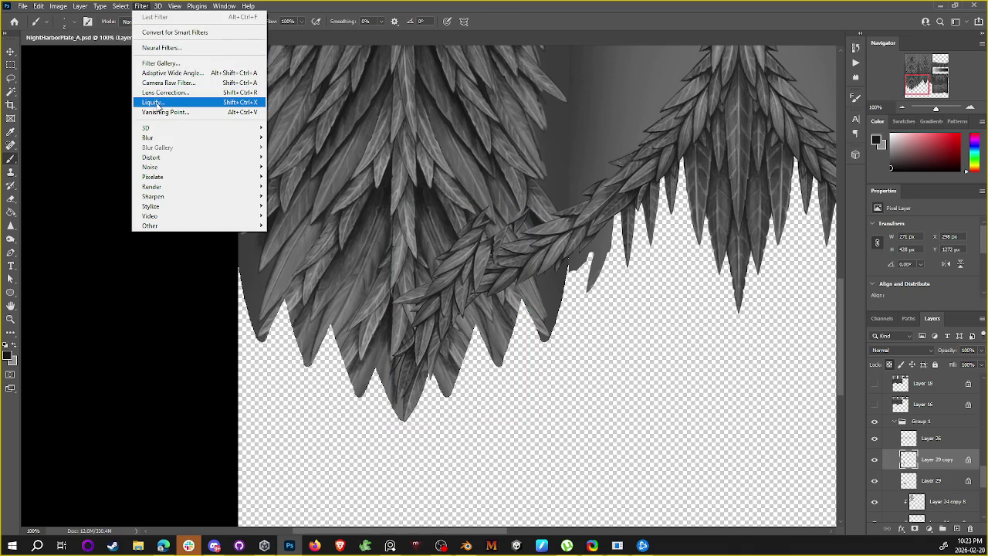
# Step: Liquify the braid copy with a size-500 Forward Warp, bending it up and right
pyautogui.click(157, 103)
pyautogui.click(571, 309)
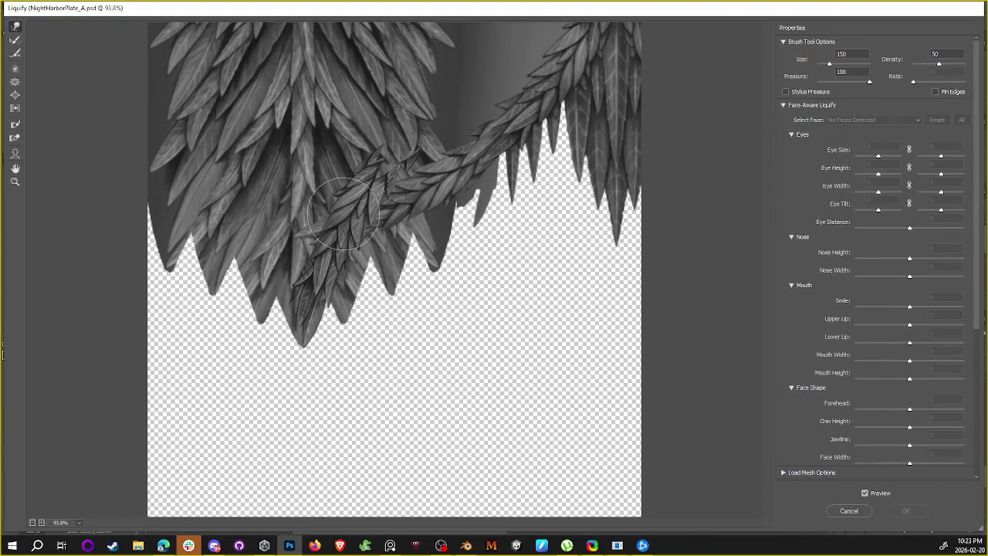
pyautogui.press(']')
pyautogui.press(']')
pyautogui.press(']')
pyautogui.moveTo(363, 183)
pyautogui.mouseDown()
pyautogui.moveTo(403, 168)
pyautogui.moveTo(350, 175)
pyautogui.moveTo(393, 159)
pyautogui.moveTo(423, 165)
pyautogui.moveTo(358, 153)
pyautogui.moveTo(409, 189)
pyautogui.moveTo(480, 172)
pyautogui.moveTo(379, 132)
pyautogui.moveTo(366, 160)
pyautogui.mouseUp()
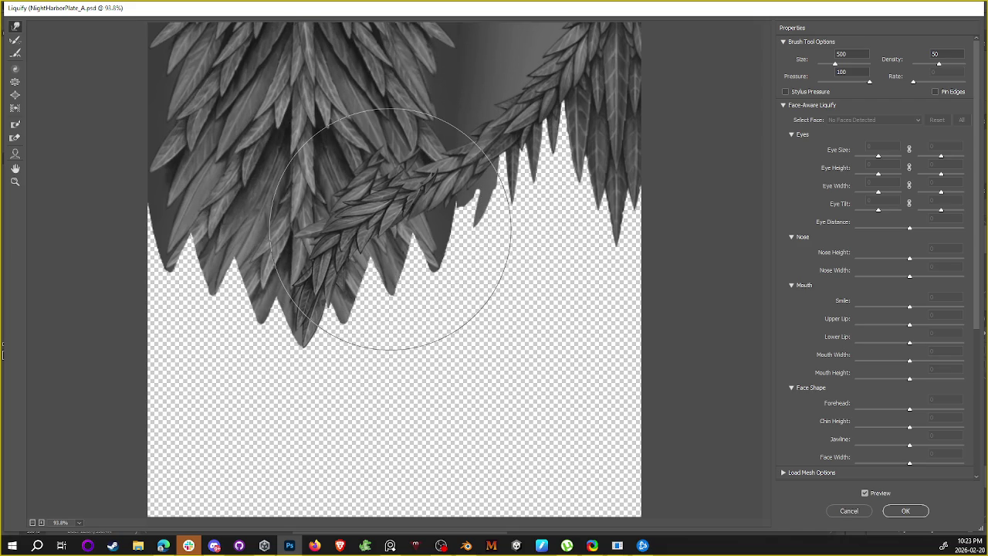
pyautogui.press('[')
pyautogui.press('[')
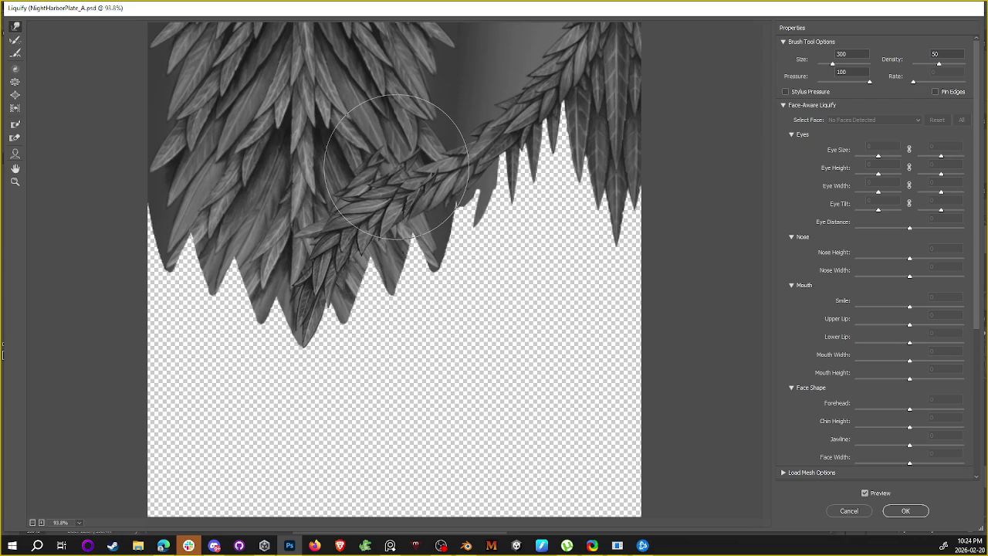
pyautogui.click(905, 510)
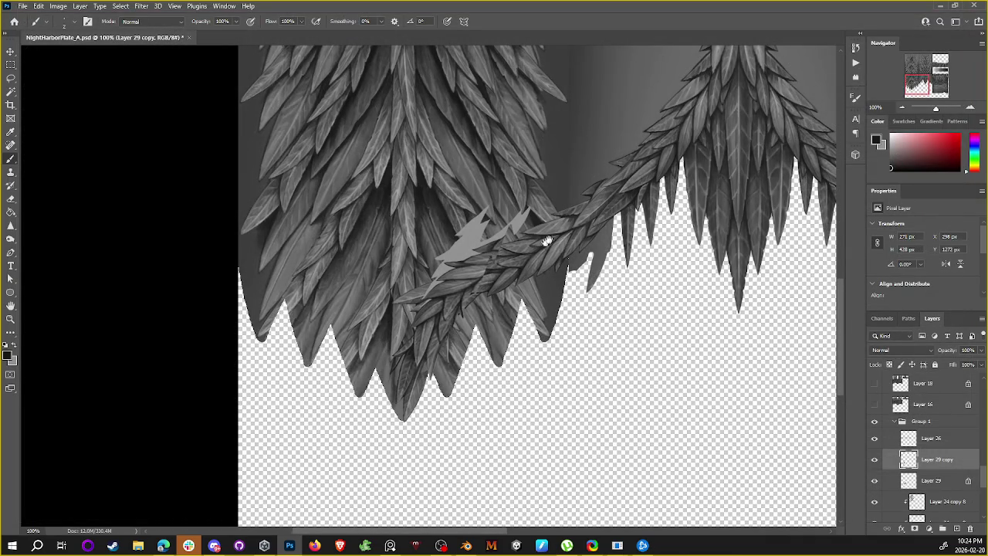
# Step: Lasso the stray grey fragment on the braid copy and ready an enlarged eraser
pyautogui.moveTo(547, 241); pyautogui.dragTo(609, 214)
pyautogui.press('l')
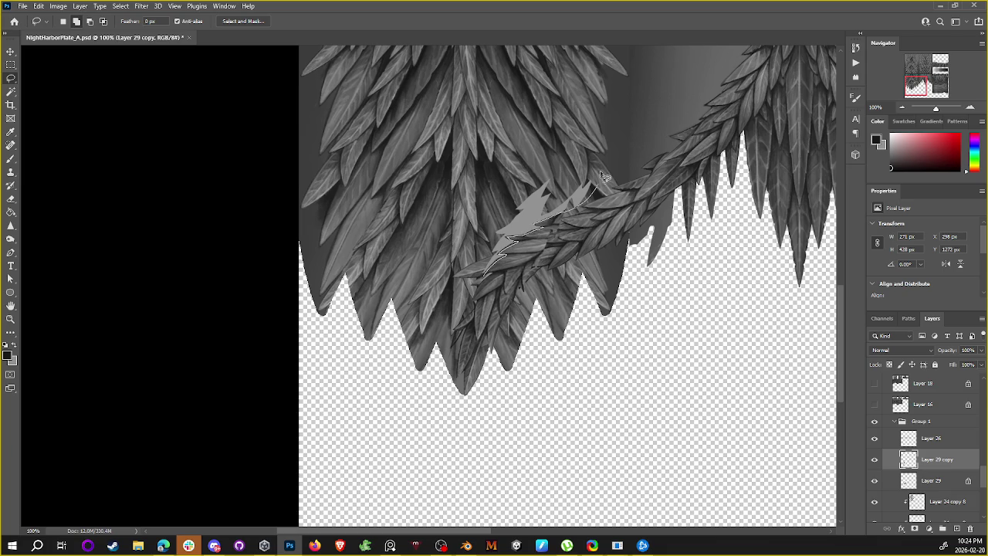
pyautogui.moveTo(566, 218); pyautogui.dragTo(476, 295)
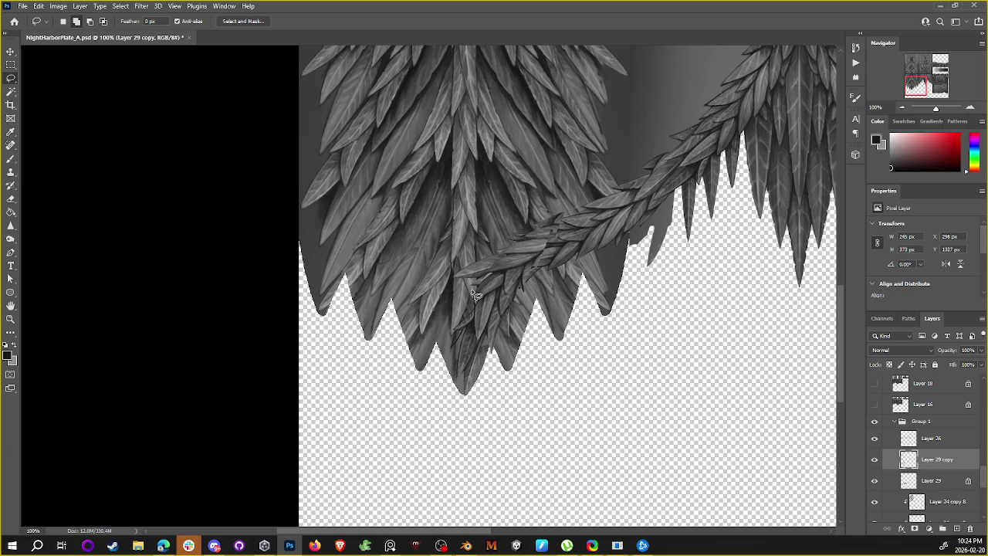
pyautogui.press('e')
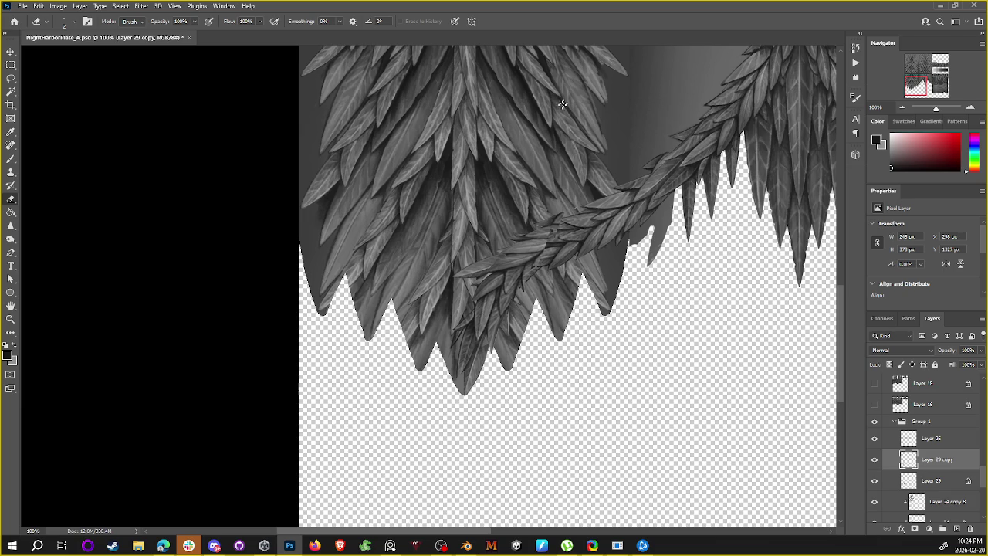
pyautogui.press(']')
pyautogui.press(']')
pyautogui.press(']')
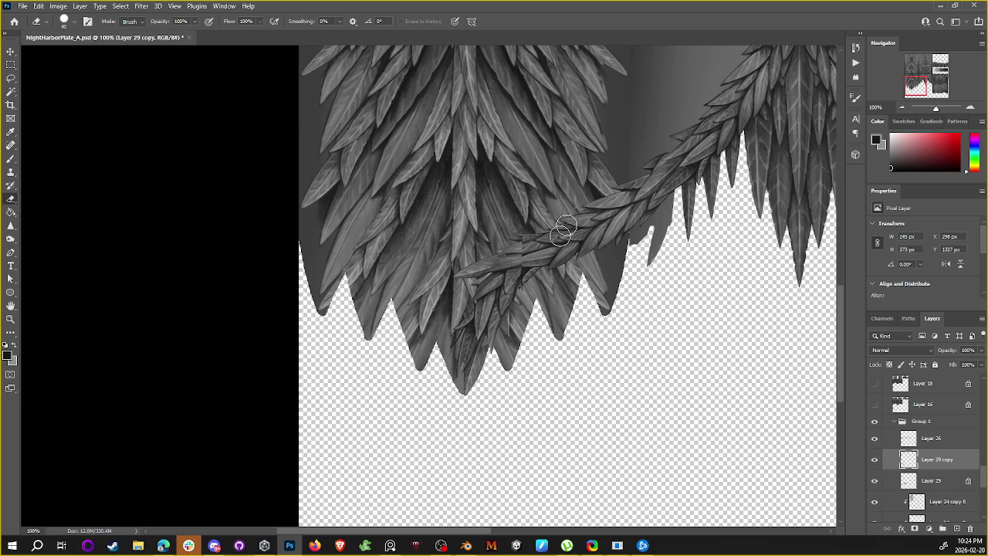
# Step: At 51% opacity, delete the excess leaf ends, restore 100% opacity, and save
pyautogui.moveTo(979, 351); pyautogui.dragTo(945, 361)
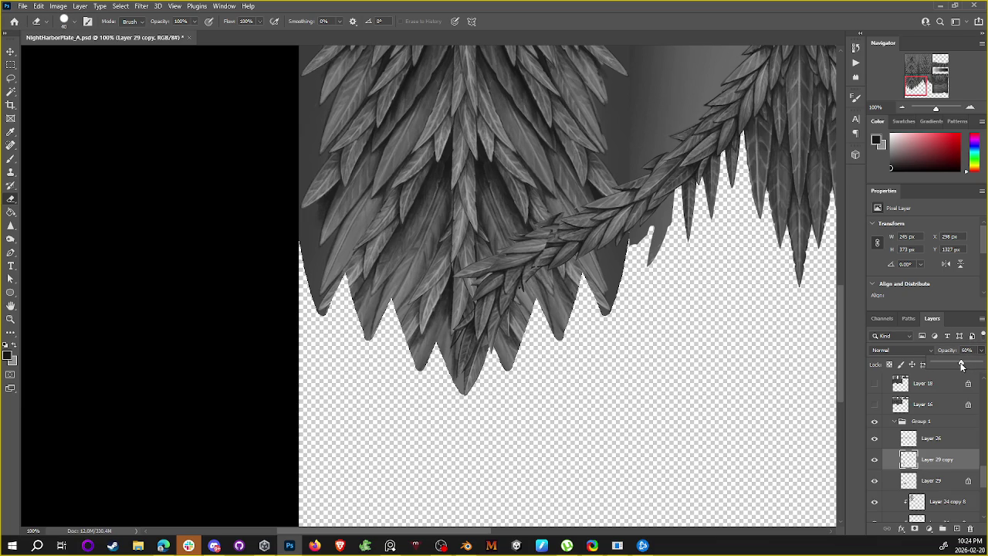
pyautogui.press('l')
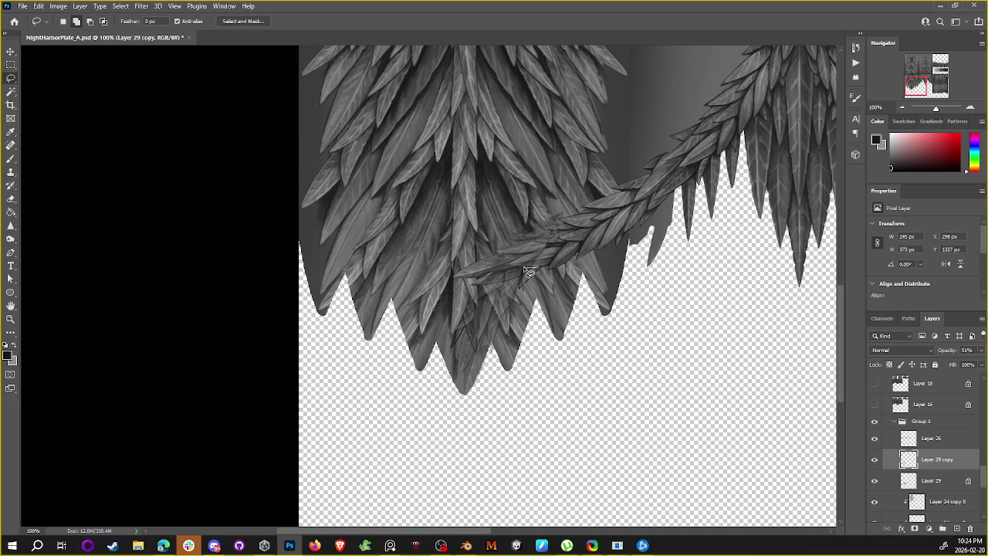
pyautogui.moveTo(522, 261); pyautogui.dragTo(640, 284)
pyautogui.press('Delete')
pyautogui.hotkey('ctrl', 'd')
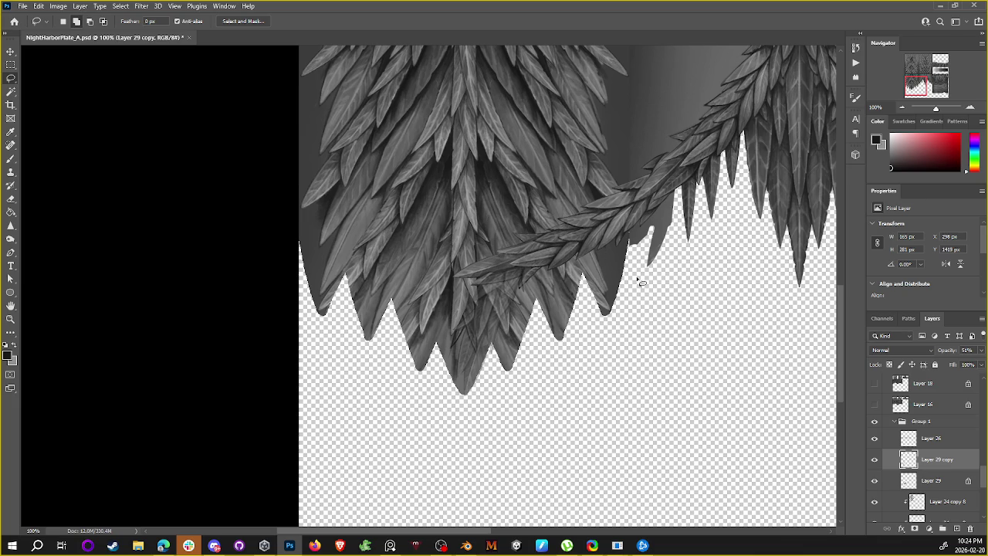
pyautogui.moveTo(981, 350); pyautogui.dragTo(987, 363)
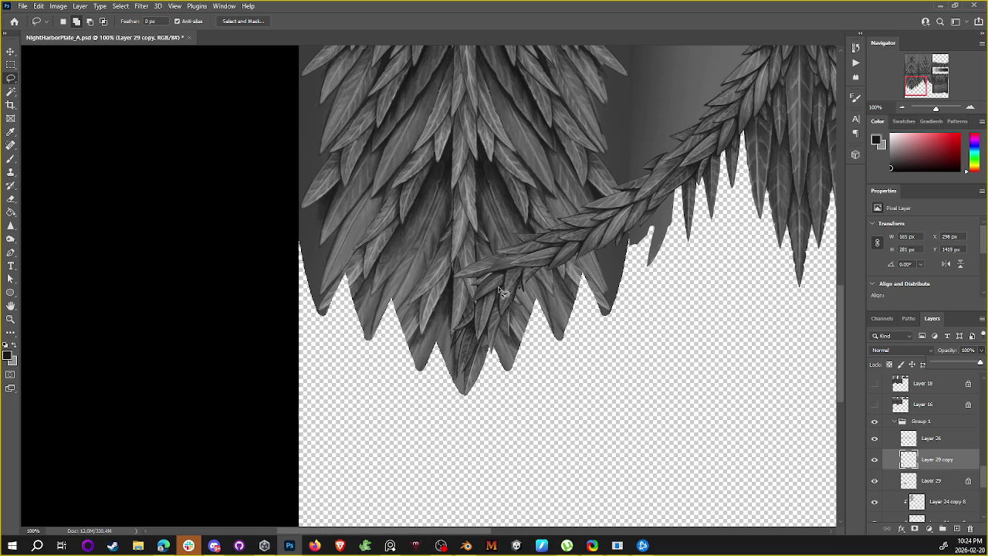
pyautogui.hscroll(-1, 509, 287)
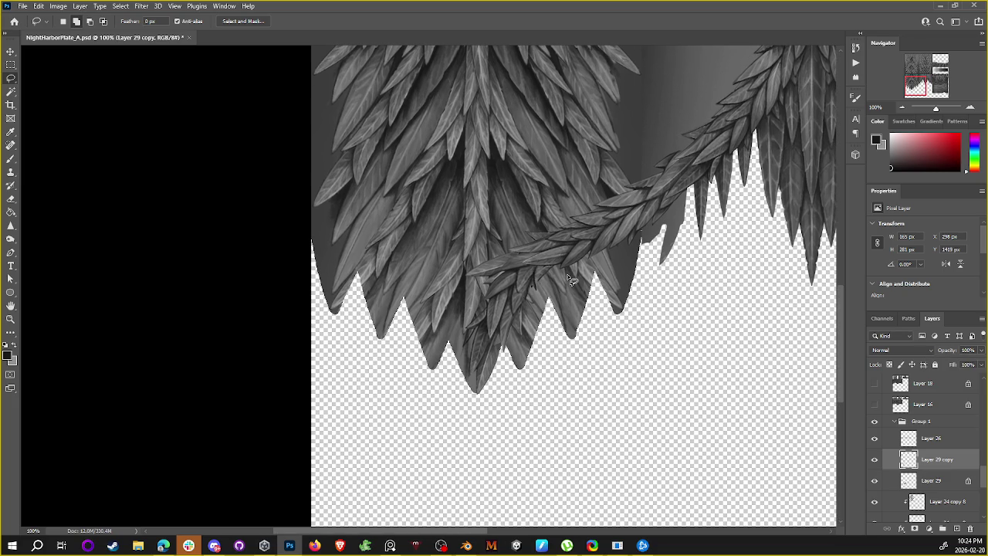
pyautogui.hscroll(1, 570, 279)
pyautogui.hotkey('ctrl', 's')
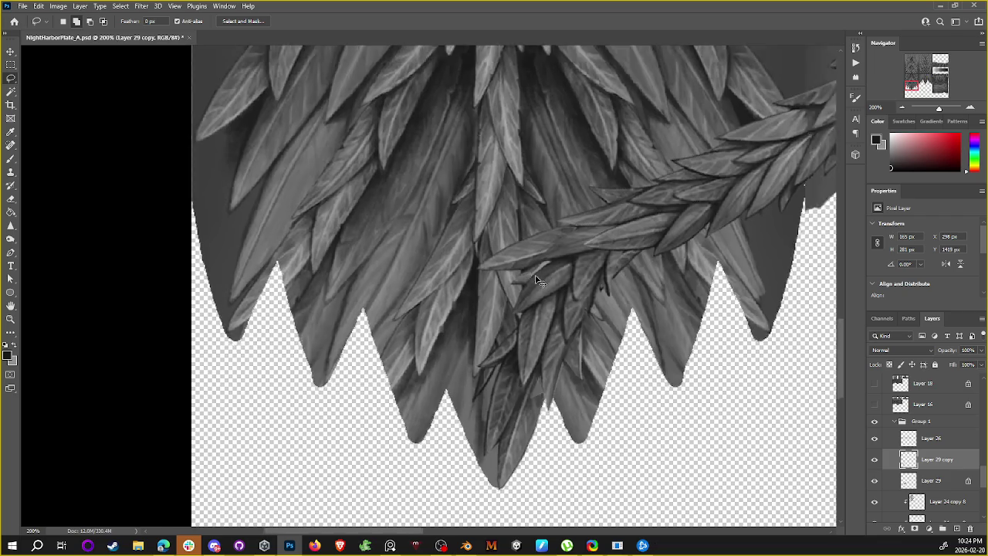
# Step: Trim the left tip off Layer 29's braid with a lasso selection
pyautogui.hscroll(5, 554, 289)
pyautogui.click(874, 481)
pyautogui.click(949, 480)
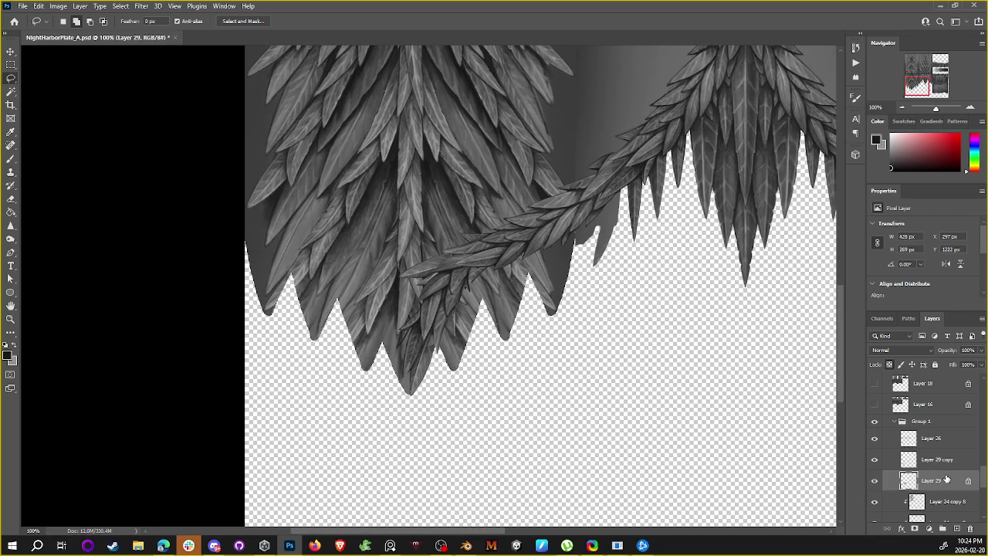
pyautogui.moveTo(456, 256)
pyautogui.mouseDown()
pyautogui.moveTo(429, 272)
pyautogui.moveTo(464, 231)
pyautogui.mouseUp()
pyautogui.press('Delete')
pyautogui.hotkey('ctrl', 'd')
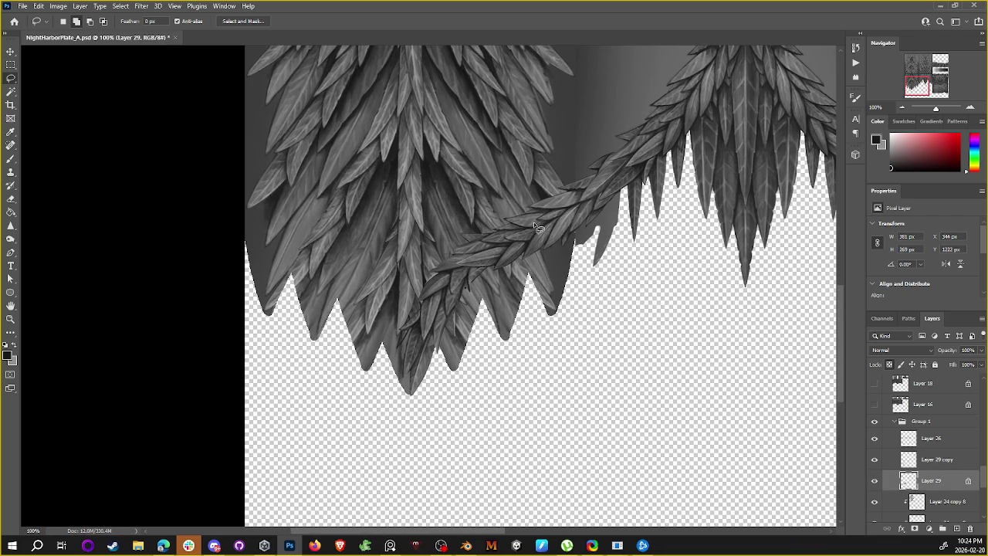
pyautogui.moveTo(460, 218)
pyautogui.mouseDown()
pyautogui.moveTo(429, 282)
pyautogui.moveTo(437, 273)
pyautogui.mouseUp()
pyautogui.hotkey('ctrl', 'd')
pyautogui.moveTo(440, 269)
pyautogui.mouseDown()
pyautogui.moveTo(382, 275)
pyautogui.moveTo(444, 255)
pyautogui.mouseUp()
# Step: Toggle Layer 29 and Layer 29 copy visibility to compare the braid
pyautogui.scroll(-1, 937, 485)
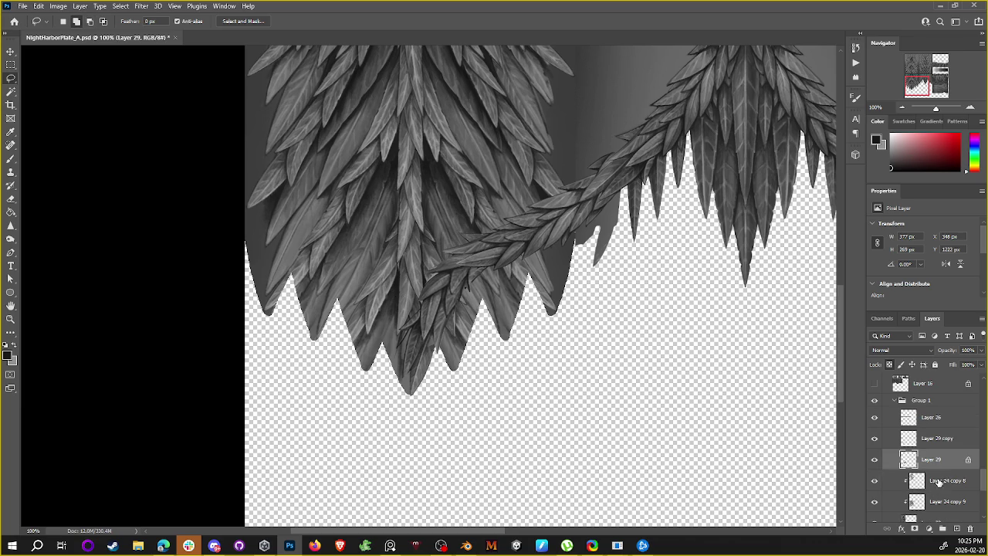
pyautogui.click(876, 459)
pyautogui.click(876, 459)
pyautogui.click(876, 438)
pyautogui.scroll(1, 944, 449)
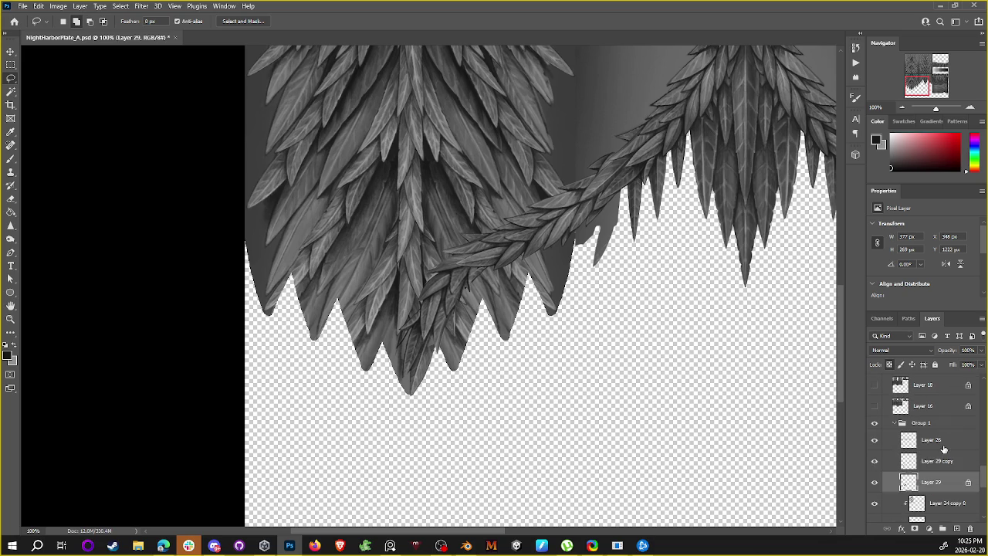
pyautogui.click(875, 461)
pyautogui.click(874, 461)
# Step: Merge Layer 29 copy down into Layer 29, giving a 427 × 478 px garland
pyautogui.click(950, 464)
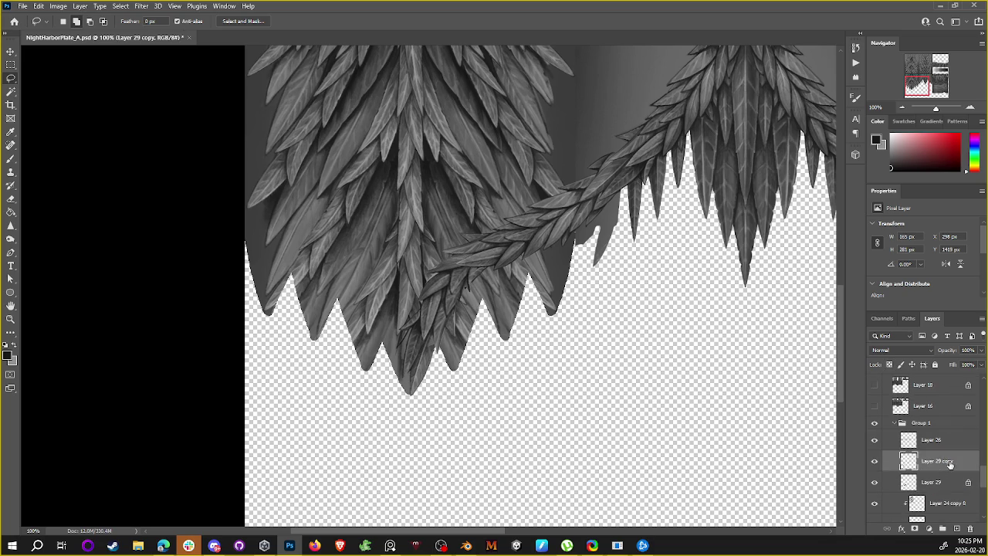
pyautogui.rightClick(949, 464)
pyautogui.click(913, 335)
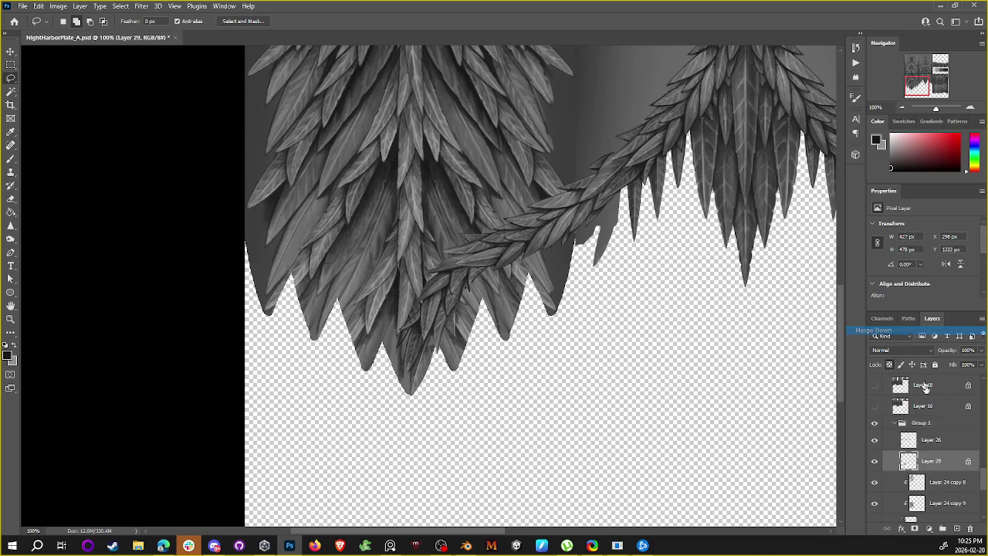
pyautogui.click(875, 461)
pyautogui.click(874, 462)
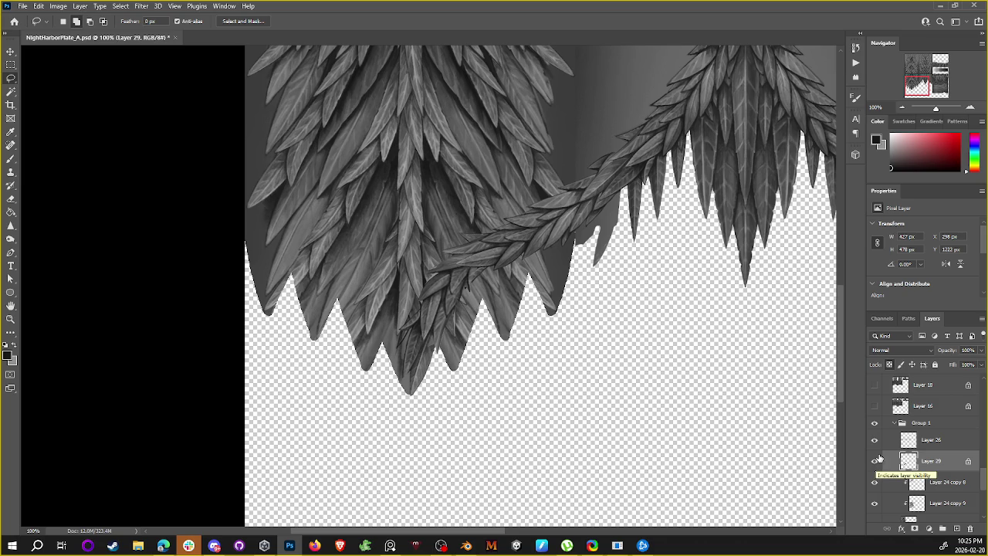
# Step: Zoom to 200% on the braid, set a dark brush colour, and unlock transparent pixels
pyautogui.moveTo(499, 247); pyautogui.dragTo(553, 229)
pyautogui.hotkey('ctrl', '+')
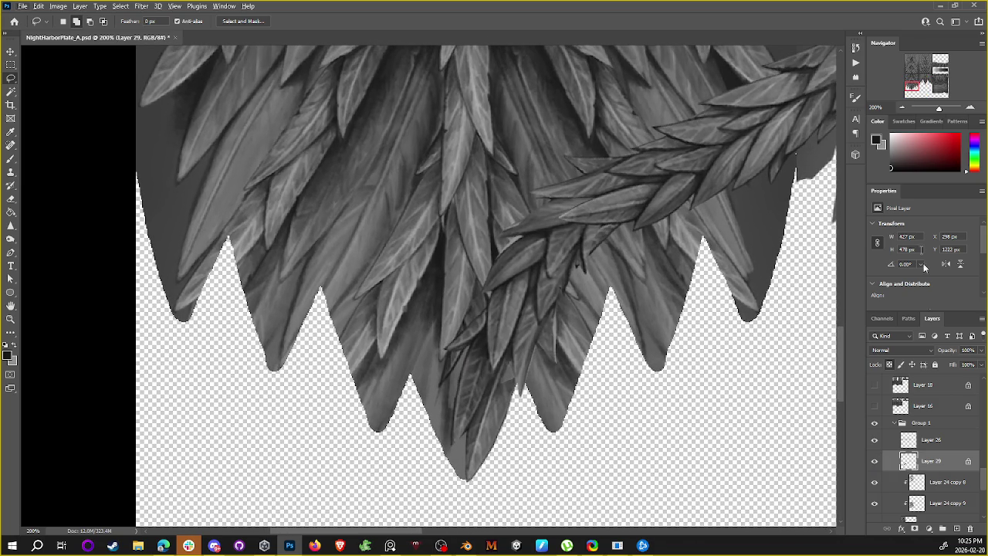
pyautogui.click(875, 460)
pyautogui.press('b')
pyautogui.press('x')
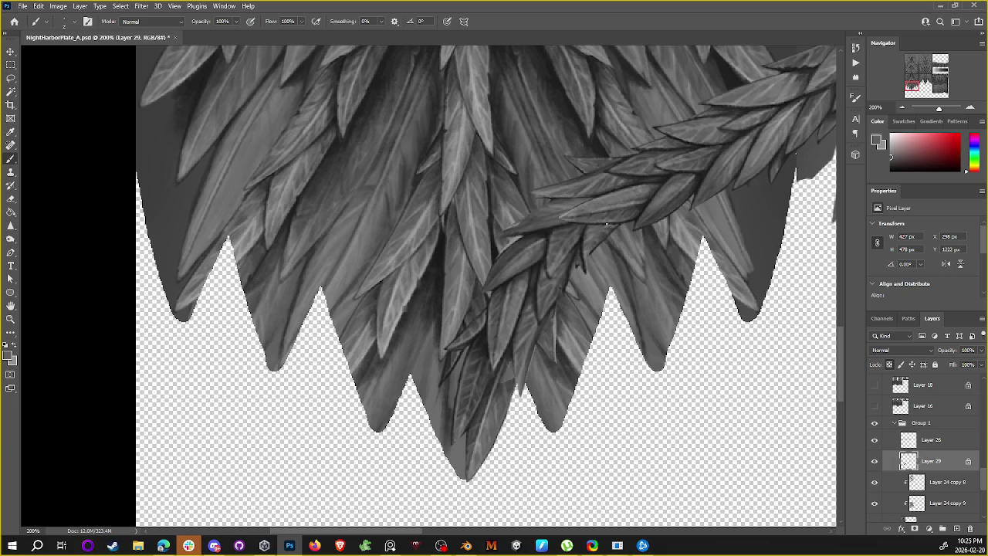
pyautogui.press('x')
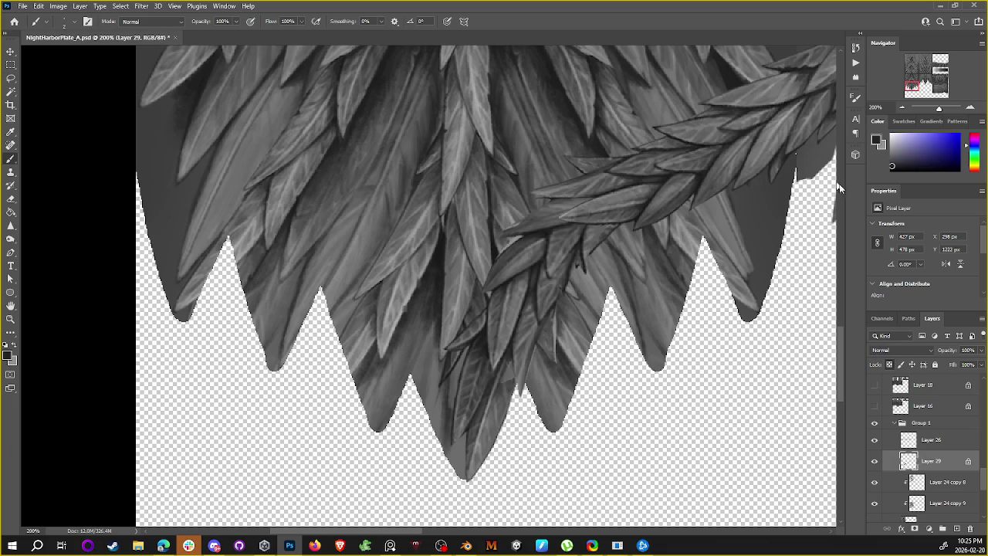
pyautogui.click(890, 364)
# Step: Paint dark shading down the braid strand and along a leaf edge
pyautogui.click(594, 246)
pyautogui.moveTo(598, 223); pyautogui.dragTo(550, 279)
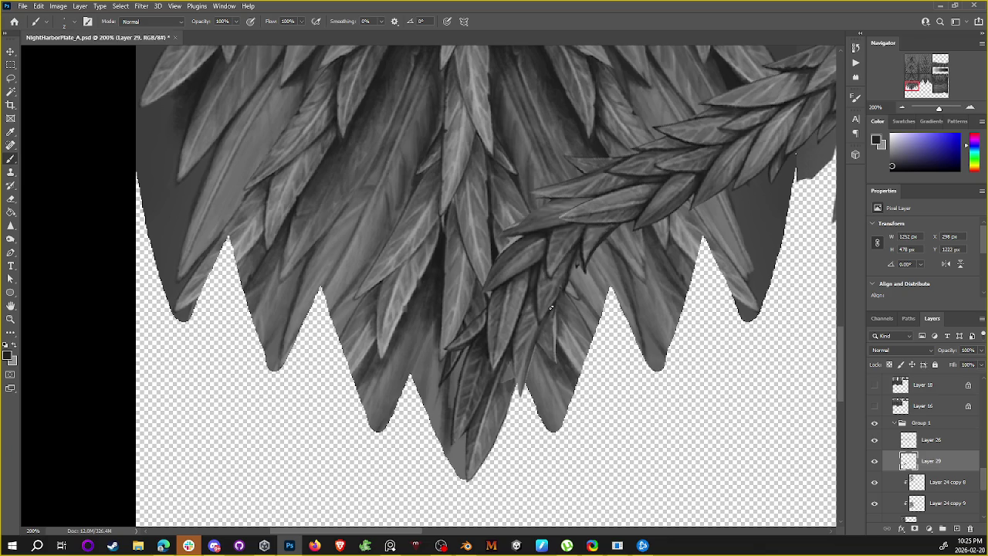
pyautogui.moveTo(540, 319); pyautogui.dragTo(539, 264)
pyautogui.moveTo(525, 375); pyautogui.dragTo(512, 362)
pyautogui.moveTo(530, 324); pyautogui.dragTo(539, 288)
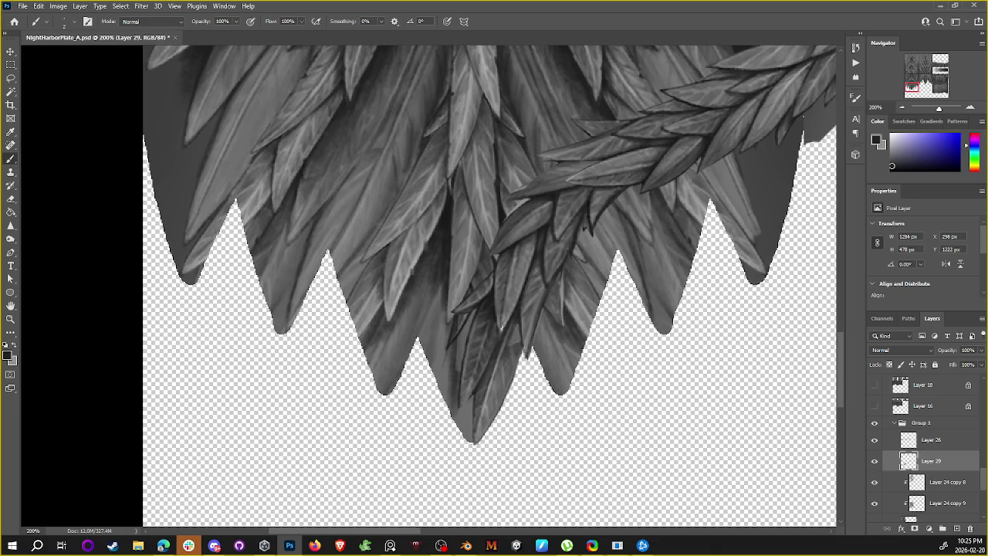
pyautogui.moveTo(540, 227); pyautogui.dragTo(546, 238)
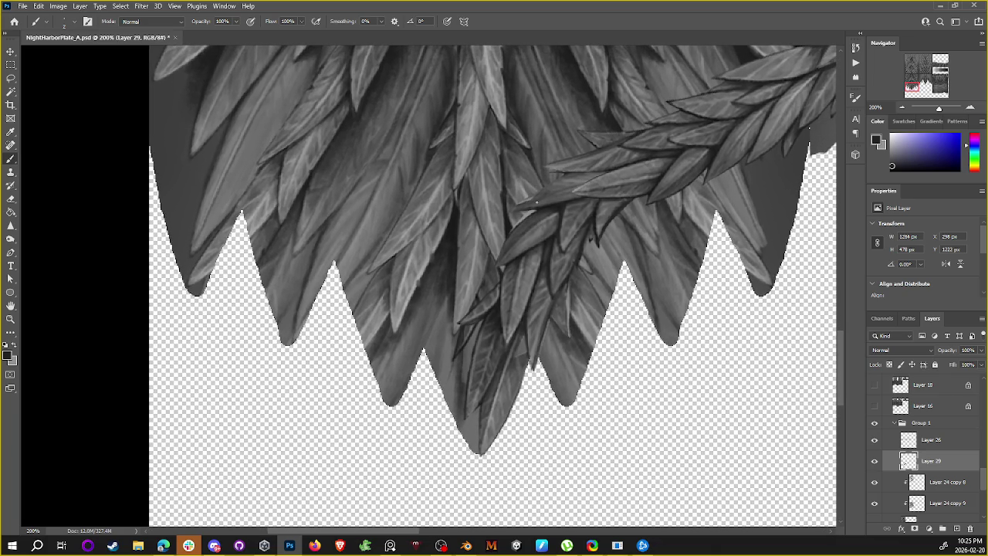
# Step: Sample a near-black from the artwork and outline more garland leaf edges
pyautogui.keyDown('alt'); pyautogui.click(496, 212); pyautogui.keyUp('alt')
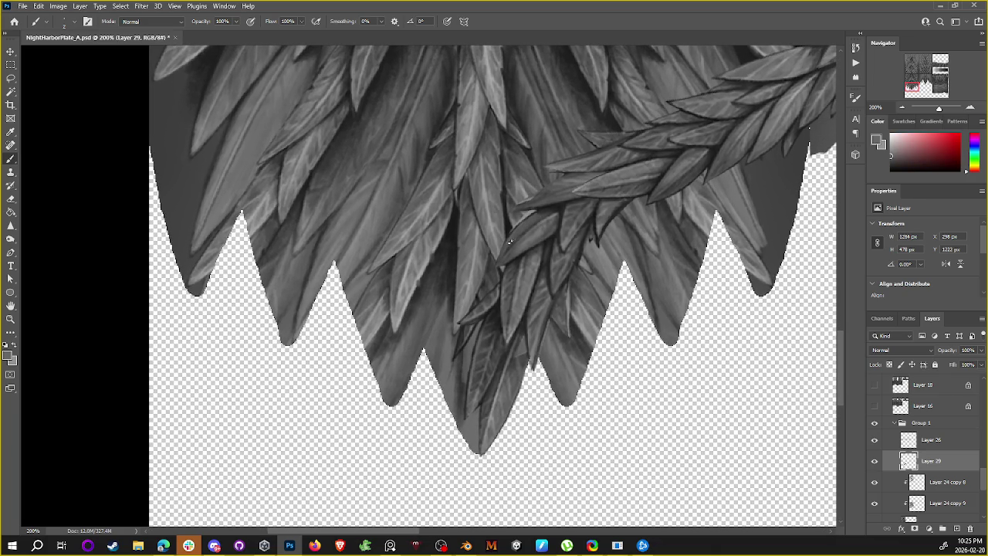
pyautogui.keyDown('alt'); pyautogui.click(557, 208); pyautogui.keyUp('alt')
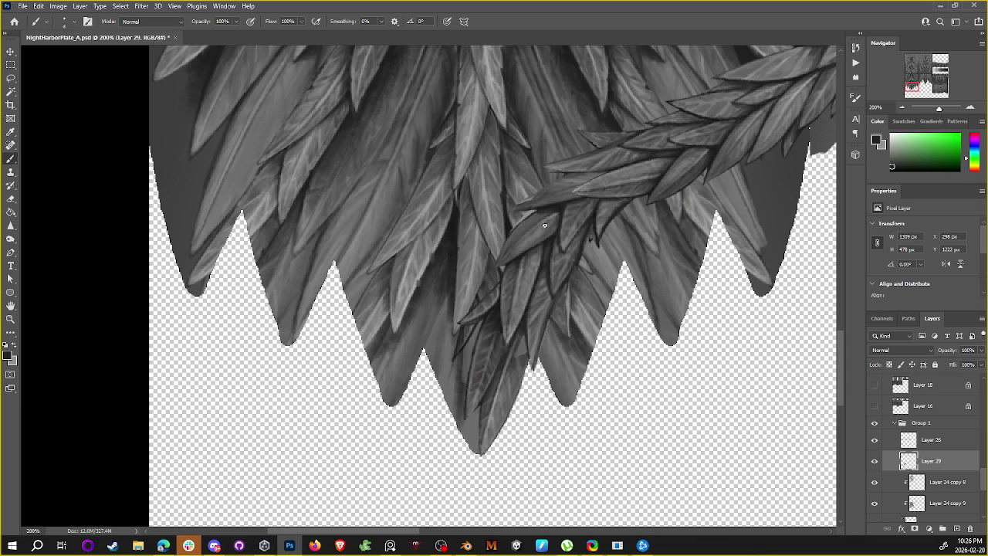
pyautogui.moveTo(510, 258); pyautogui.dragTo(552, 222)
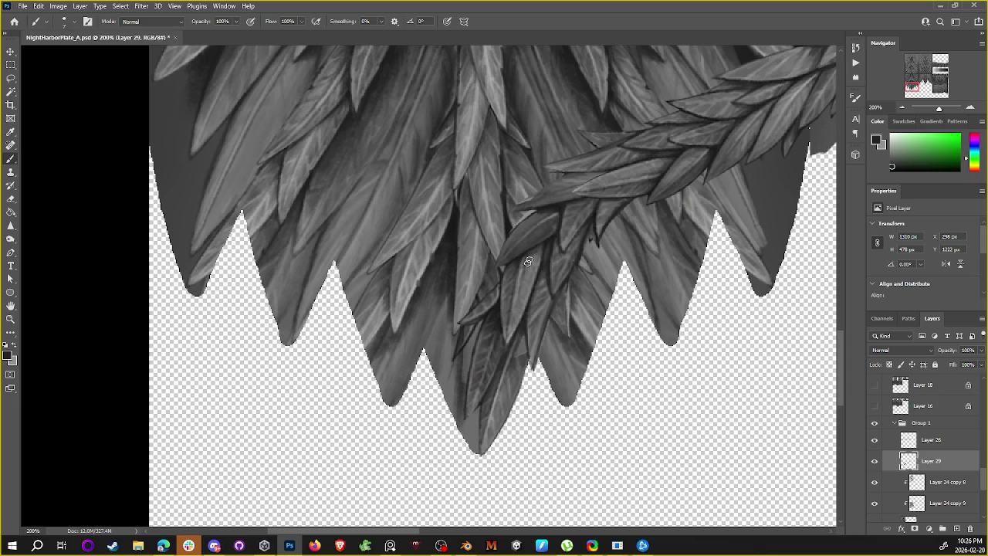
pyautogui.moveTo(540, 244)
pyautogui.mouseDown()
pyautogui.moveTo(514, 316)
pyautogui.moveTo(530, 355)
pyautogui.mouseUp()
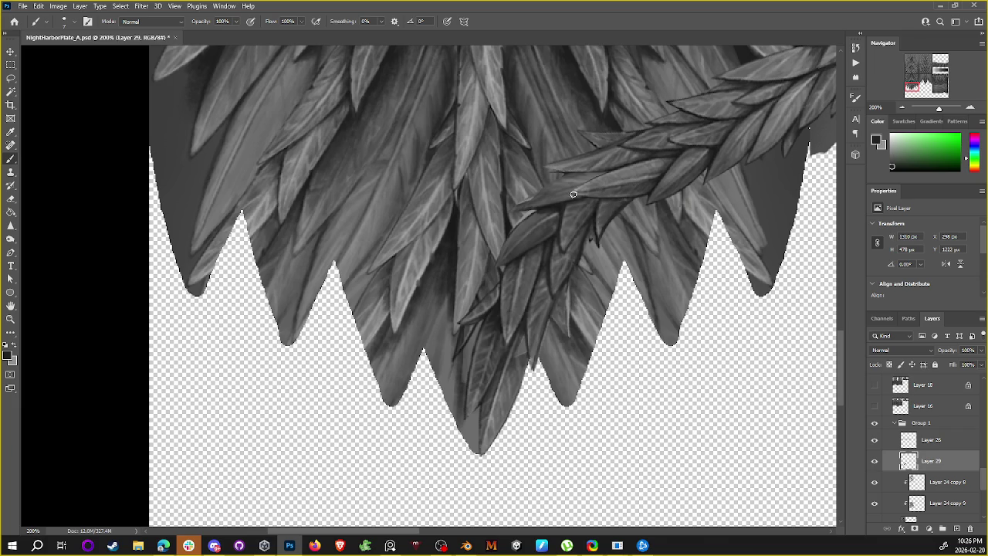
pyautogui.moveTo(671, 115)
pyautogui.mouseDown()
pyautogui.moveTo(616, 151)
pyautogui.moveTo(611, 166)
pyautogui.mouseUp()
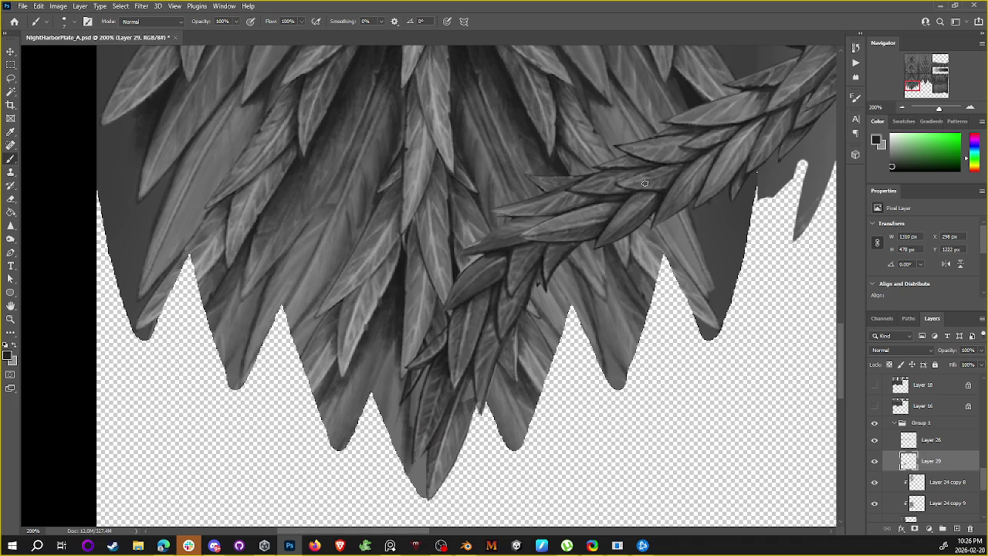
# Step: Draw a freehand Lasso selection along a leaf edge, then drop it
pyautogui.moveTo(575, 270); pyautogui.dragTo(678, 166)
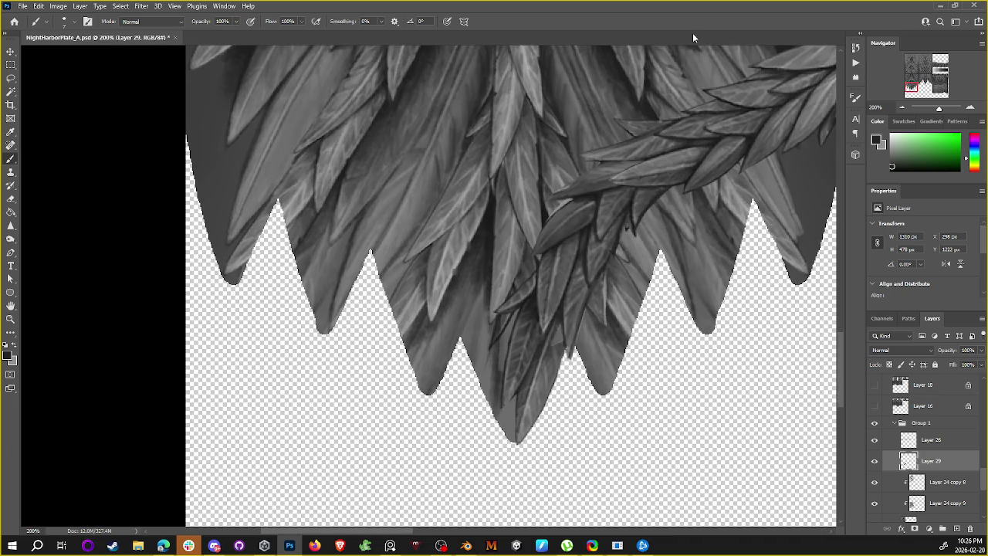
pyautogui.press('l')
pyautogui.moveTo(534, 251)
pyautogui.mouseDown()
pyautogui.moveTo(554, 216)
pyautogui.moveTo(545, 239)
pyautogui.moveTo(518, 225)
pyautogui.moveTo(606, 164)
pyautogui.moveTo(561, 175)
pyautogui.moveTo(599, 162)
pyautogui.moveTo(583, 179)
pyautogui.mouseUp()
pyautogui.click(578, 305)
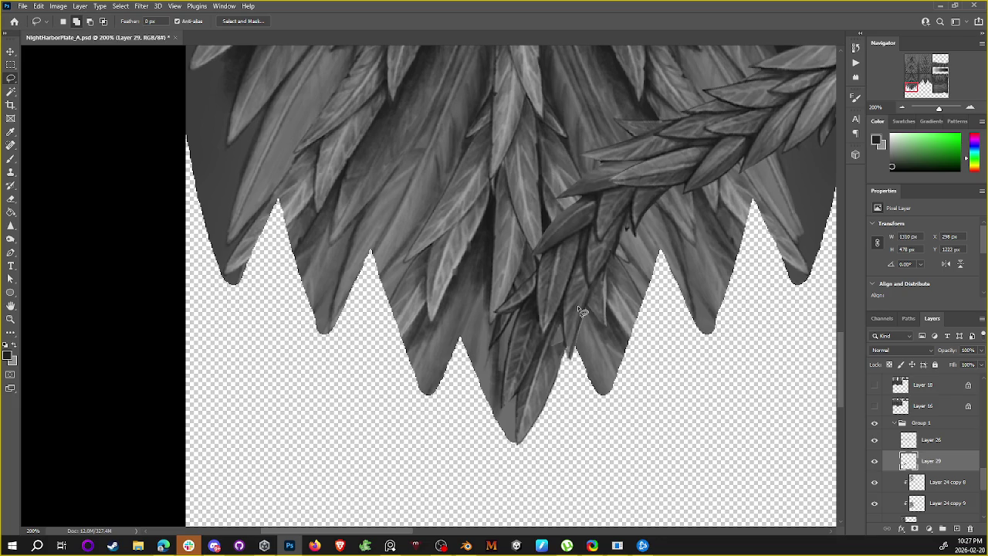
# Step: Lock Layer 29's transparent pixels and sample dark greys from the garland leaves
pyautogui.click(889, 364)
pyautogui.press('b')
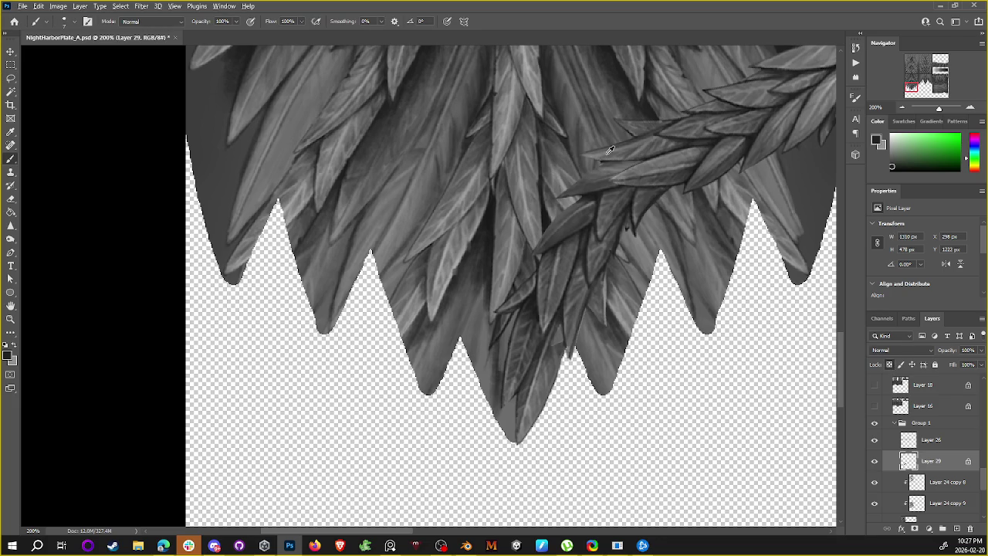
pyautogui.keyDown('alt'); pyautogui.click(610, 150); pyautogui.keyUp('alt')
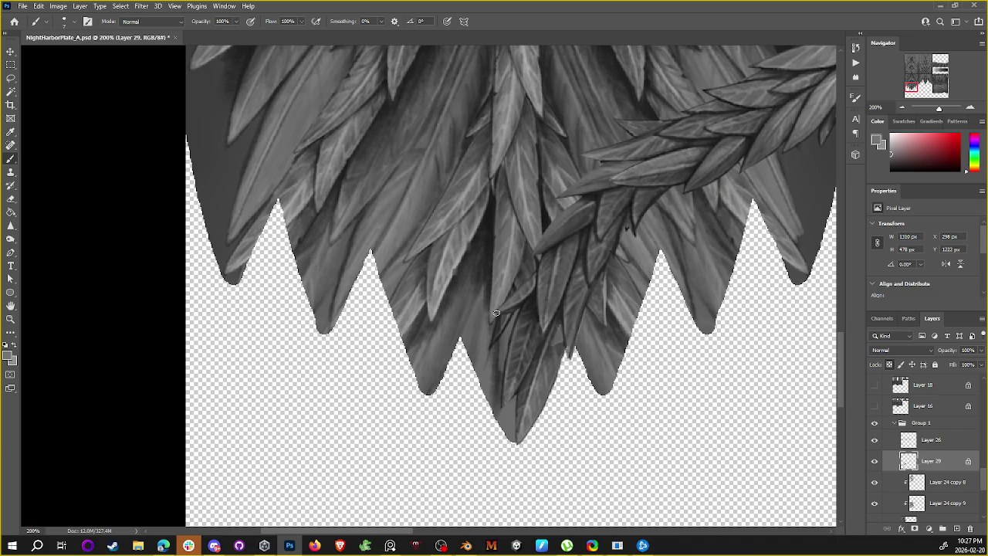
pyautogui.keyDown('alt'); pyautogui.click(599, 186); pyautogui.keyUp('alt')
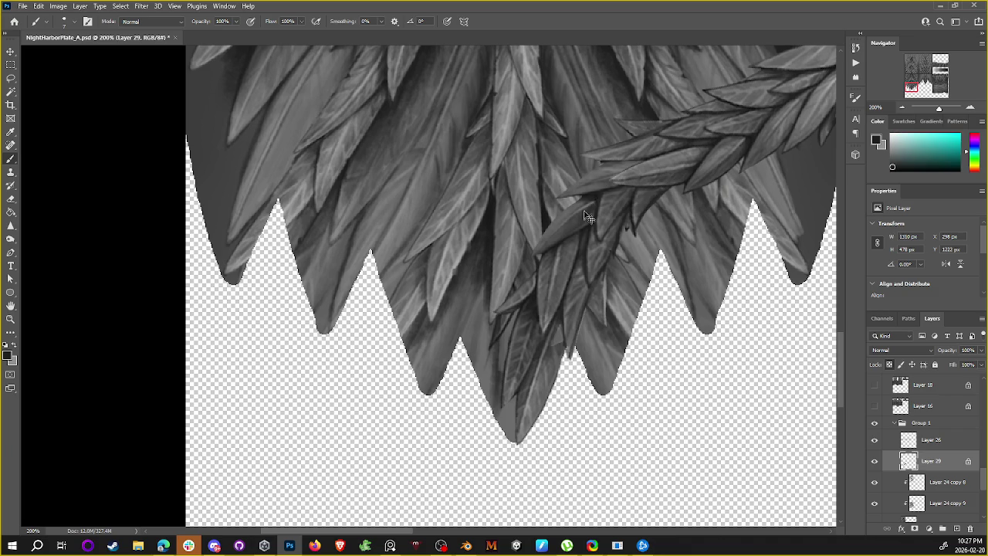
pyautogui.keyDown('alt'); pyautogui.click(590, 209); pyautogui.keyUp('alt')
pyautogui.keyDown('alt'); pyautogui.click(595, 199); pyautogui.keyUp('alt')
pyautogui.keyDown('alt'); pyautogui.click(596, 191); pyautogui.keyUp('alt')
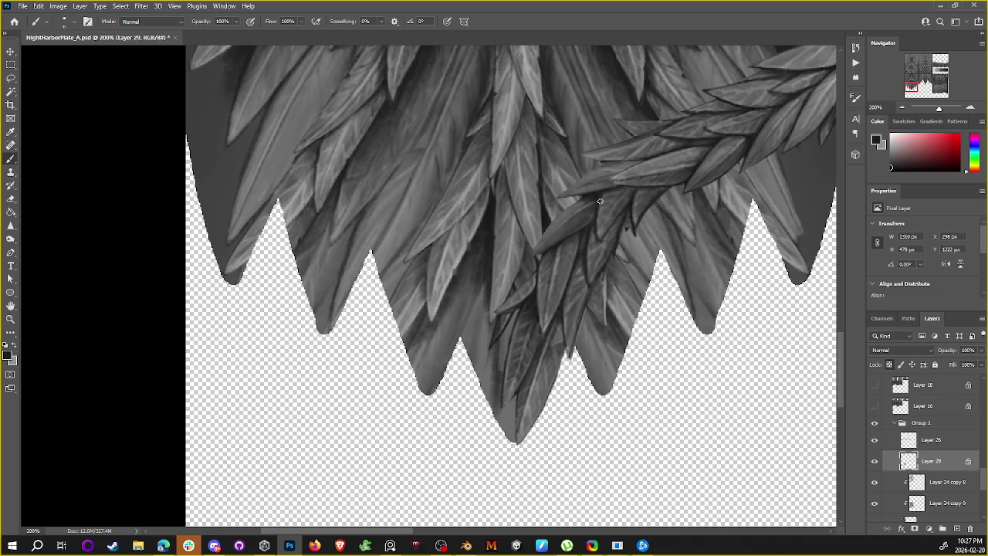
pyautogui.keyDown('alt'); pyautogui.click(586, 224); pyautogui.keyUp('alt')
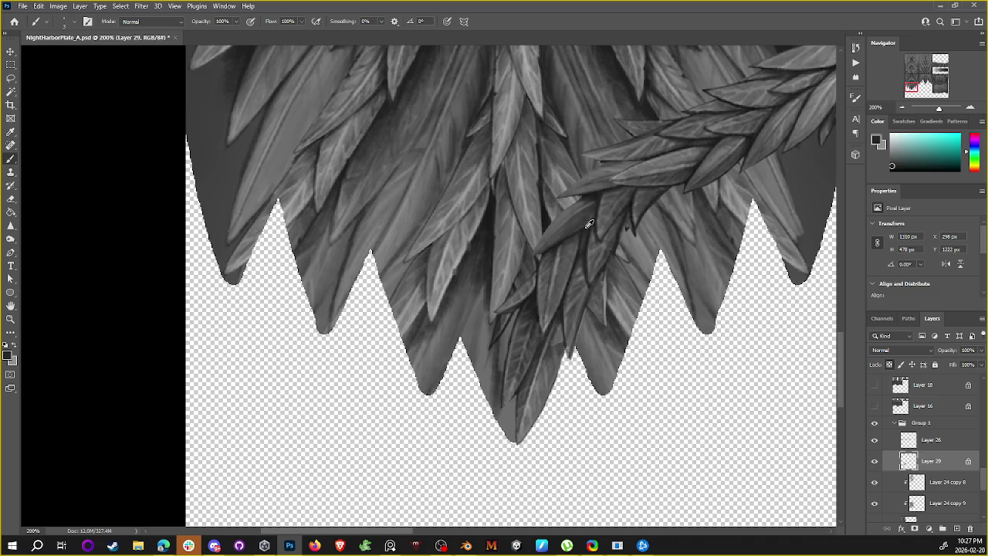
# Step: Sample more leaf greys and paint a light highlight along a leaf edge
pyautogui.keyDown('alt'); pyautogui.click(583, 234); pyautogui.keyUp('alt')
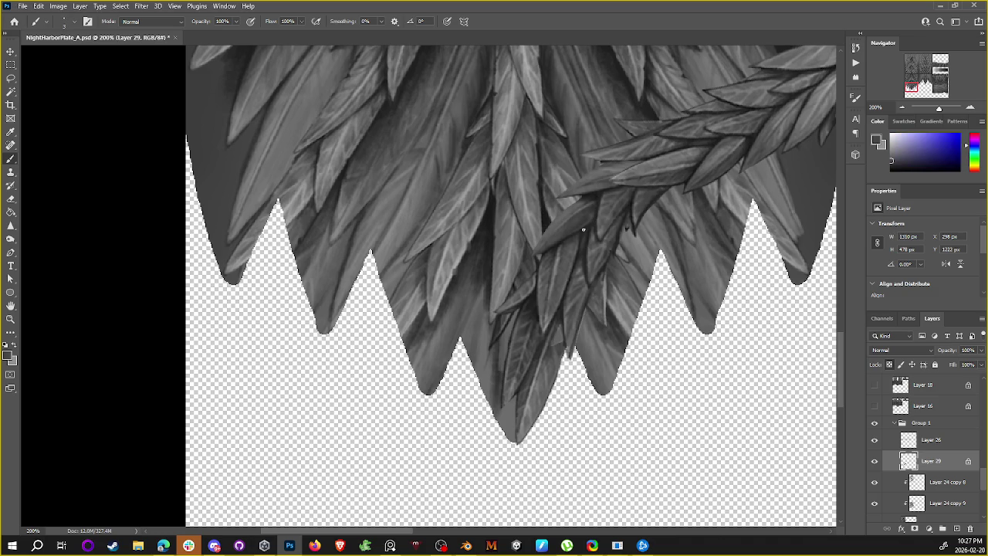
pyautogui.keyDown('alt'); pyautogui.click(598, 189); pyautogui.keyUp('alt')
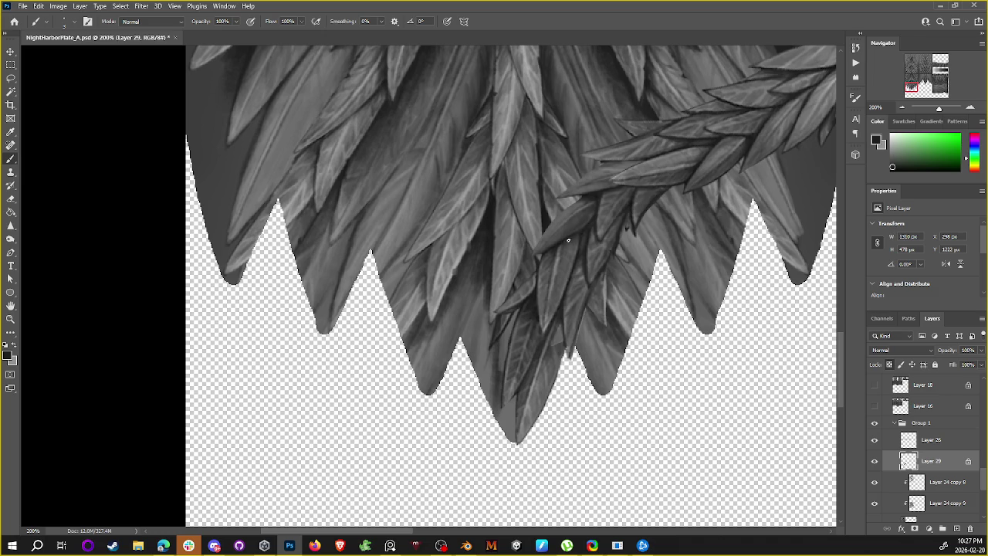
pyautogui.keyDown('alt'); pyautogui.click(597, 192); pyautogui.keyUp('alt')
pyautogui.keyDown('alt'); pyautogui.click(580, 260); pyautogui.keyUp('alt')
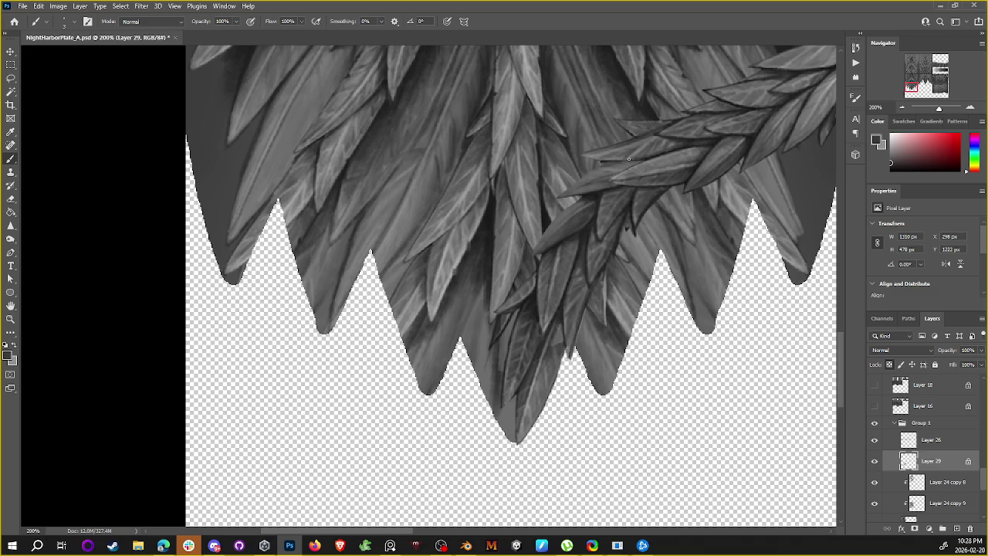
pyautogui.keyDown('alt'); pyautogui.click(651, 167); pyautogui.keyUp('alt')
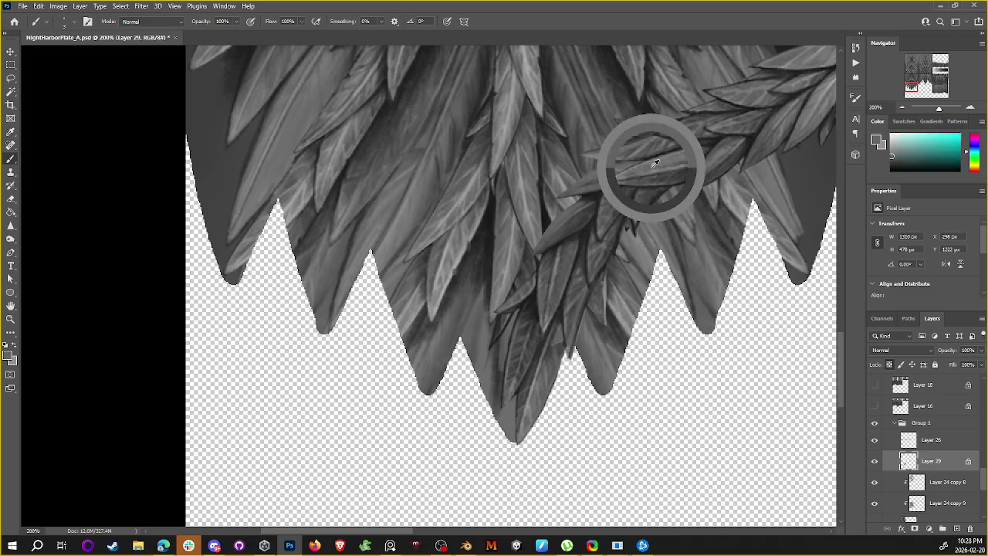
pyautogui.scroll(2, 576, 231)
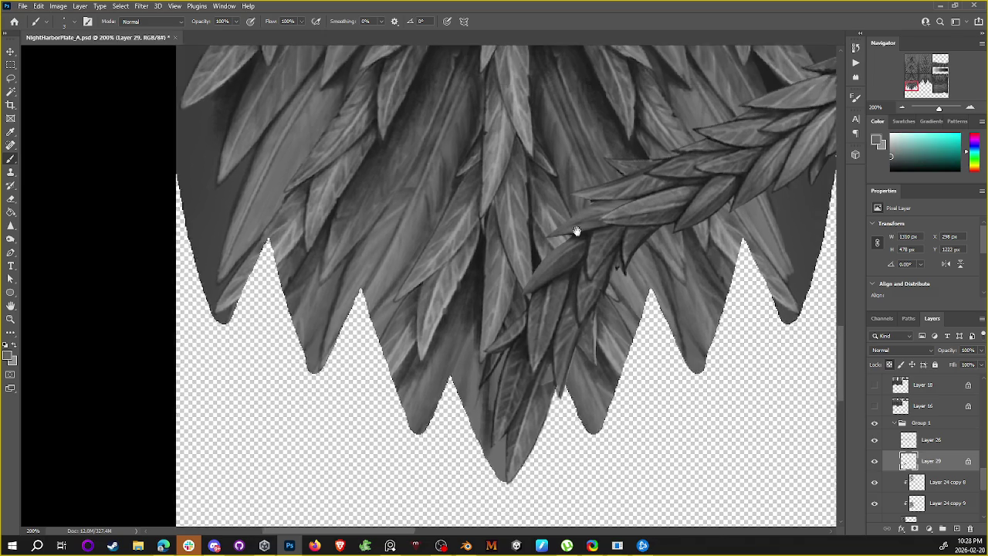
pyautogui.keyDown('alt'); pyautogui.click(507, 158); pyautogui.keyUp('alt')
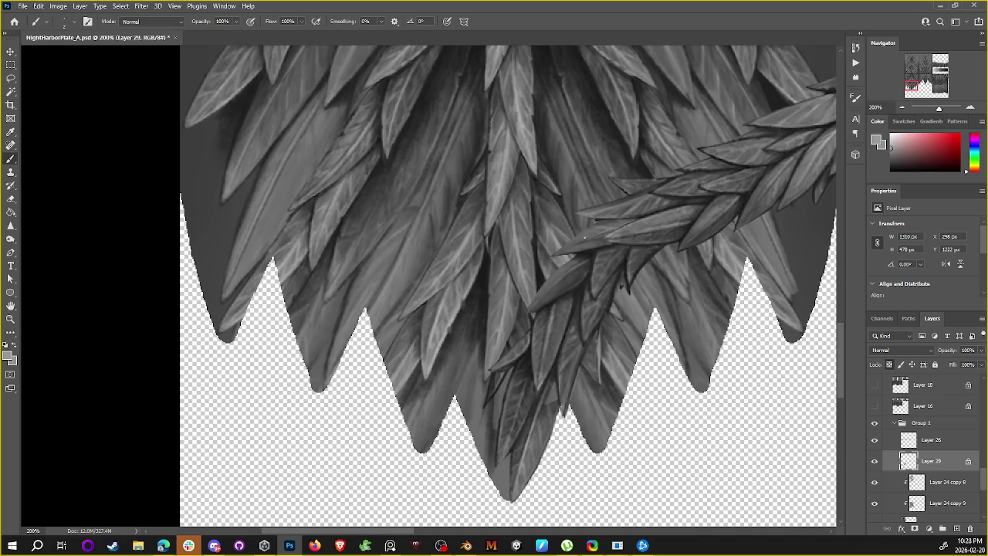
pyautogui.moveTo(609, 230); pyautogui.dragTo(554, 253)
# Step: Sample light to near-black greys along the garland's lower section, then save the plate
pyautogui.moveTo(569, 244); pyautogui.dragTo(598, 212)
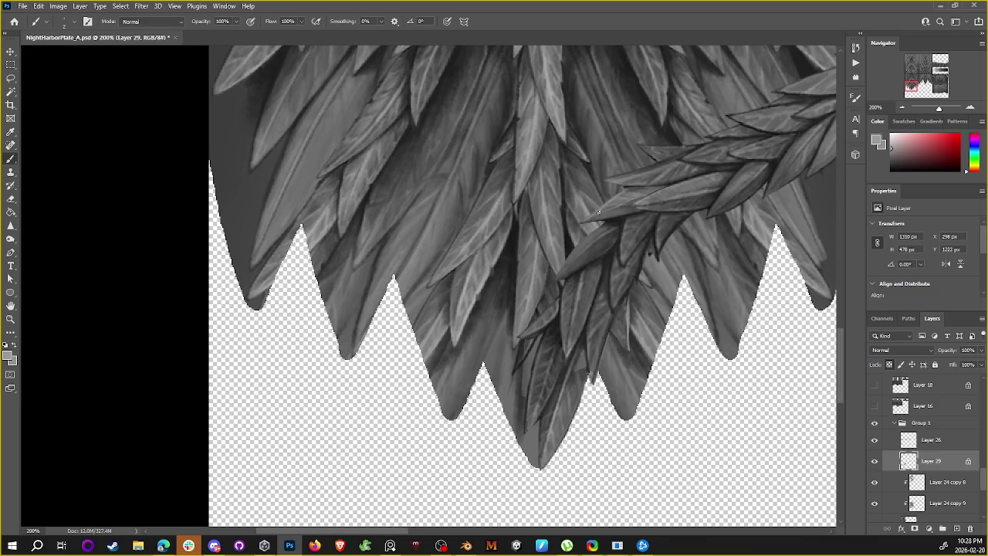
pyautogui.keyDown('alt'); pyautogui.click(594, 216); pyautogui.keyUp('alt')
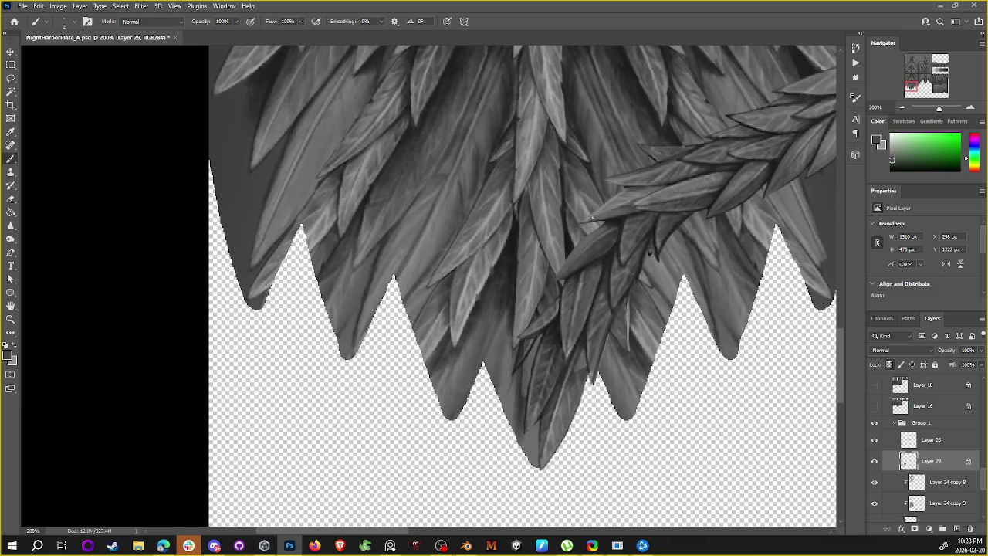
pyautogui.keyDown('alt'); pyautogui.click(629, 202); pyautogui.keyUp('alt')
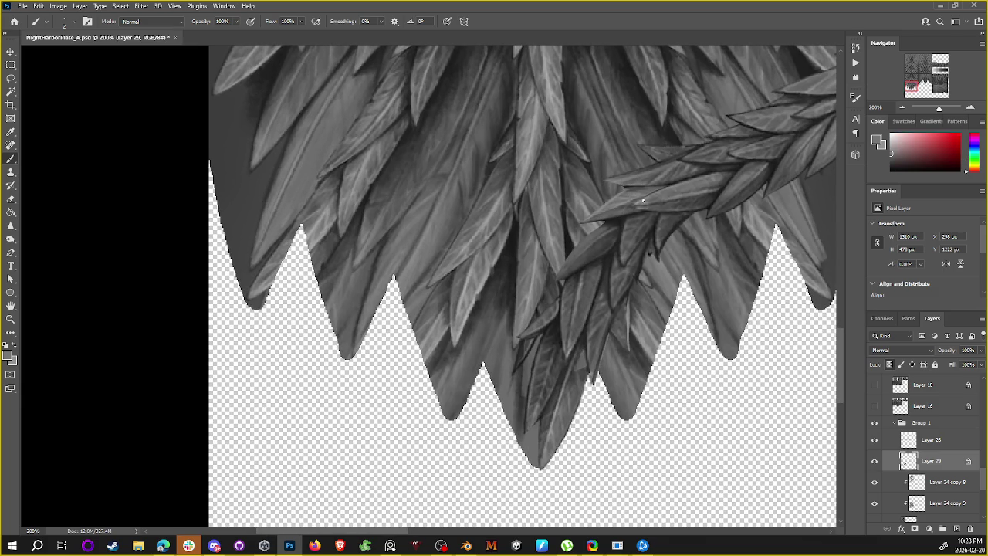
pyautogui.moveTo(668, 170); pyautogui.dragTo(589, 209)
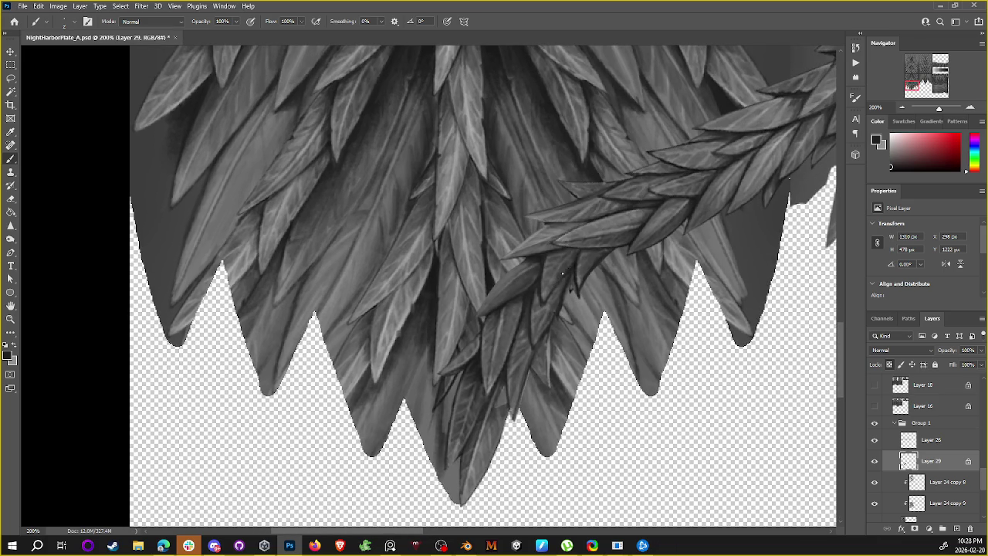
pyautogui.keyDown('alt'); pyautogui.click(573, 232); pyautogui.keyUp('alt')
pyautogui.keyDown('alt'); pyautogui.click(581, 230); pyautogui.keyUp('alt')
pyautogui.keyDown('alt'); pyautogui.click(571, 260); pyautogui.keyUp('alt')
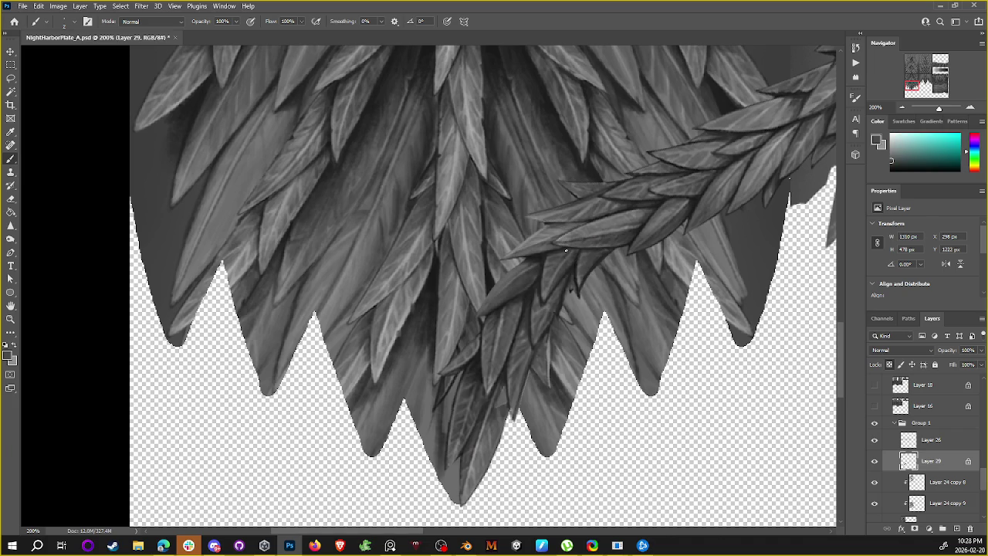
pyautogui.keyDown('alt'); pyautogui.click(547, 255); pyautogui.keyUp('alt')
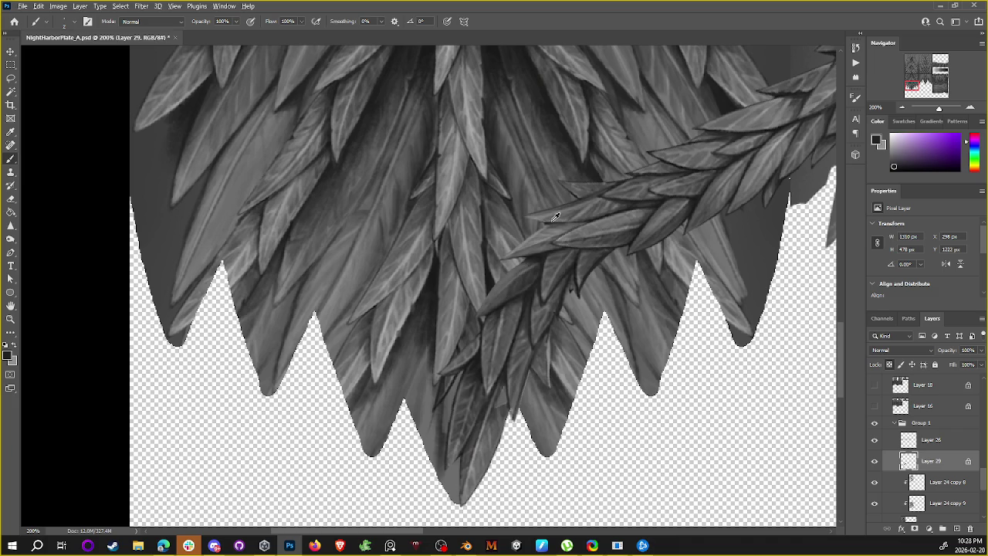
pyautogui.keyDown('alt'); pyautogui.click(492, 145); pyautogui.keyUp('alt')
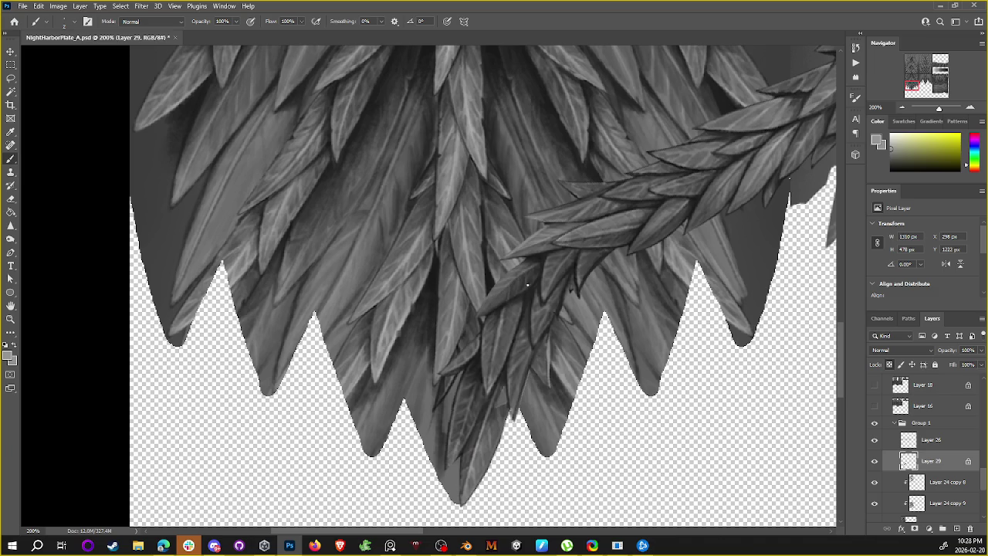
pyautogui.hotkey('ctrl', 's')
# Step: Sample further greys from the garland leaves for shading
pyautogui.keyDown('alt'); pyautogui.click(585, 291); pyautogui.keyUp('alt')
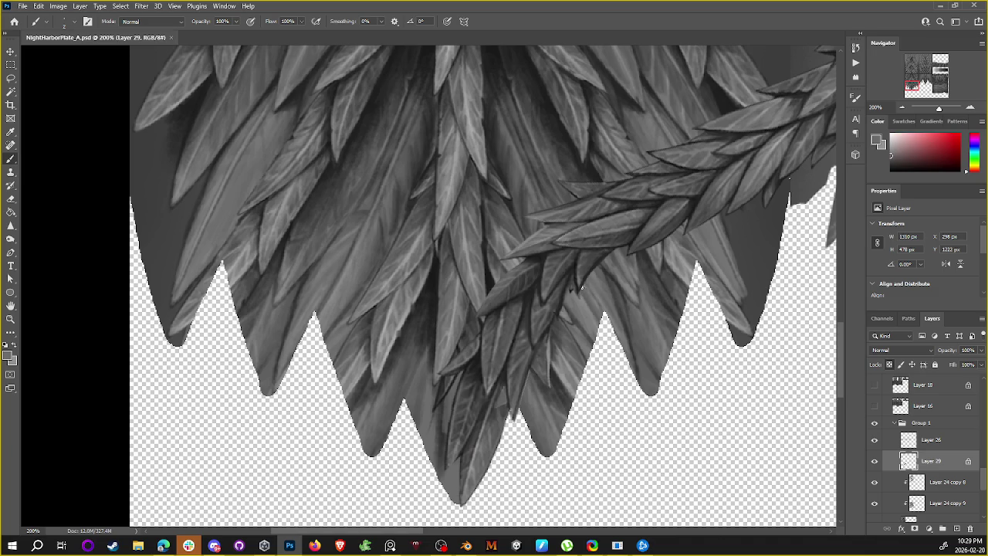
pyautogui.keyDown('alt'); pyautogui.click(579, 271); pyautogui.keyUp('alt')
pyautogui.keyDown('alt'); pyautogui.click(573, 270); pyautogui.keyUp('alt')
pyautogui.keyDown('alt'); pyautogui.click(536, 274); pyautogui.keyUp('alt')
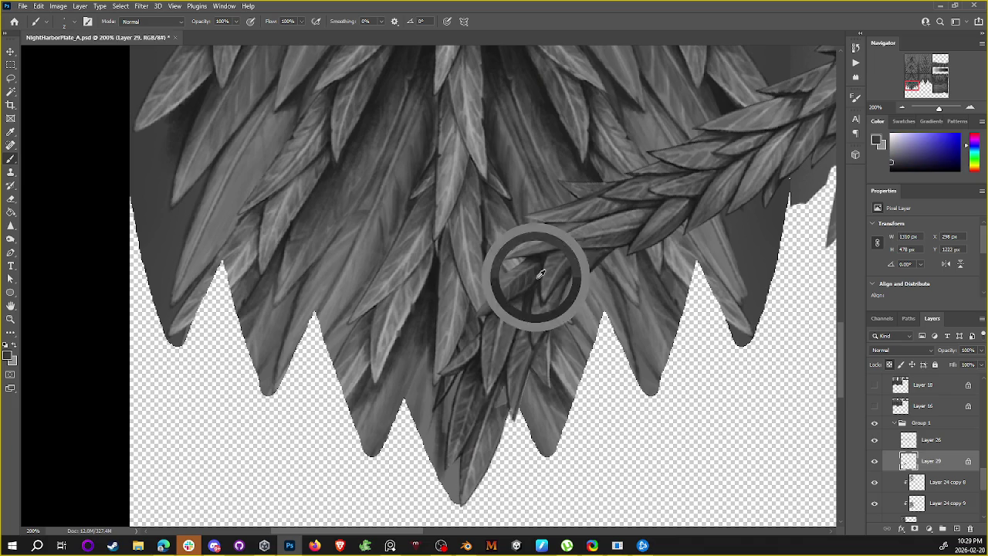
# Step: Sample a grey from the feather cluster, view at 100%, and save again
pyautogui.scroll(-3, 546, 131)
pyautogui.keyDown('alt'); pyautogui.click(458, 137); pyautogui.keyUp('alt')
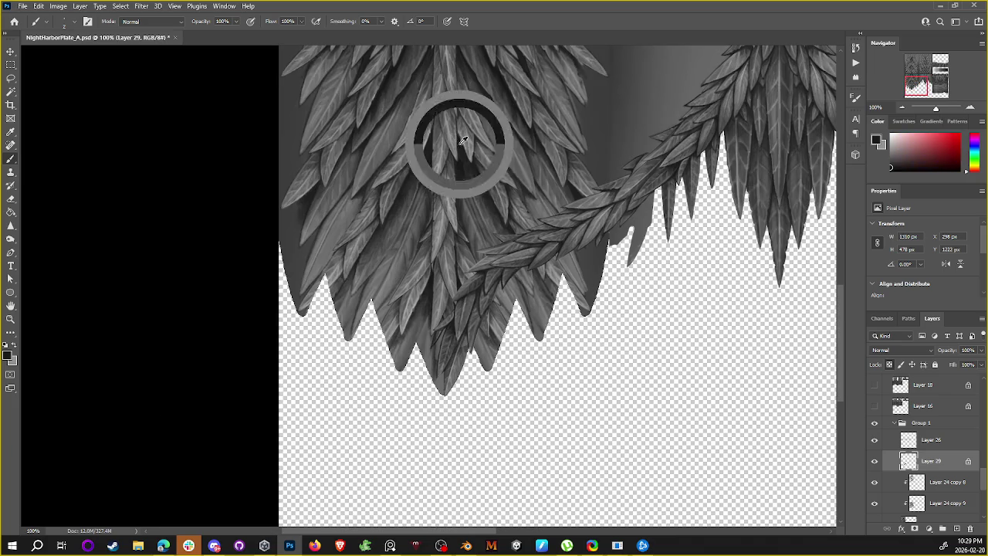
pyautogui.scroll(3, 458, 136)
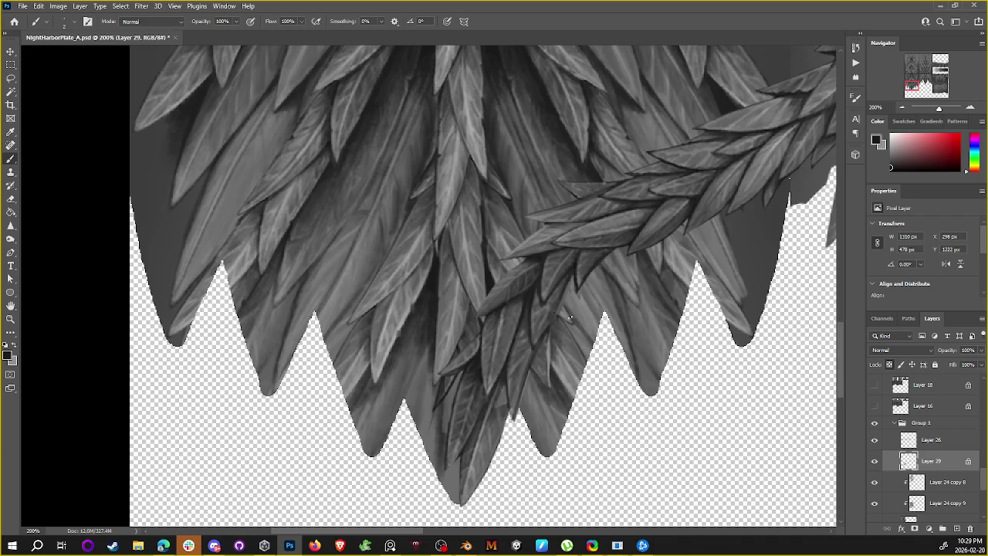
pyautogui.hotkey('ctrl', '-')
pyautogui.hotkey('ctrl', '-')
pyautogui.hotkey('ctrl', '+')
pyautogui.hotkey('ctrl', 's')
# Step: Zoom out over the sheet and pick the final painting colour from the feathers
pyautogui.moveTo(676, 321); pyautogui.dragTo(543, 353)
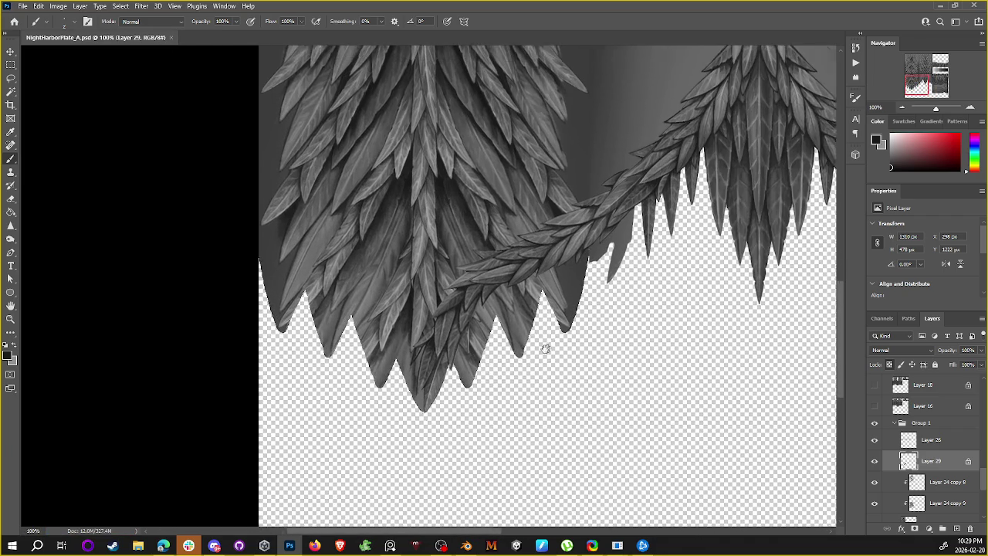
pyautogui.hotkey('ctrl', '-')
pyautogui.hotkey('ctrl', '-')
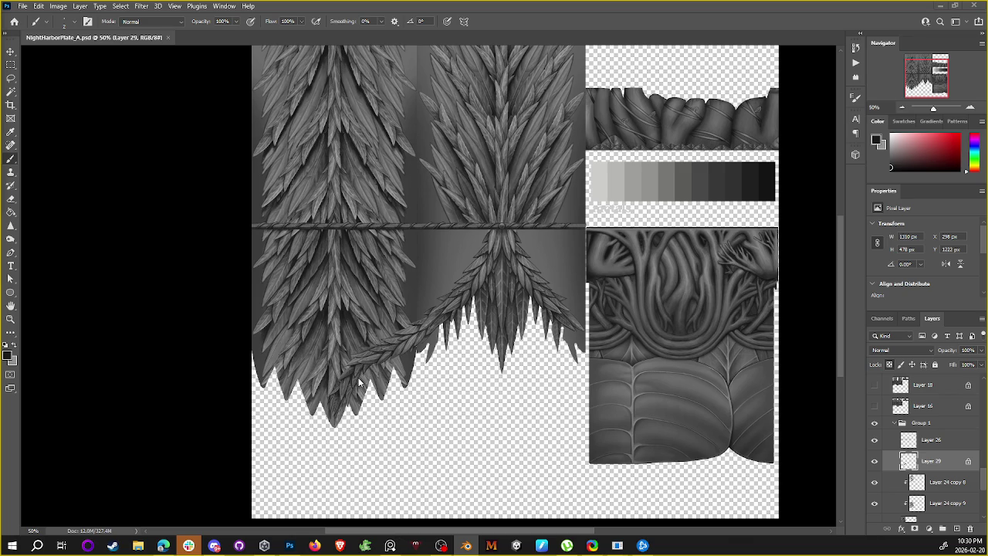
pyautogui.scroll(3, 382, 347)
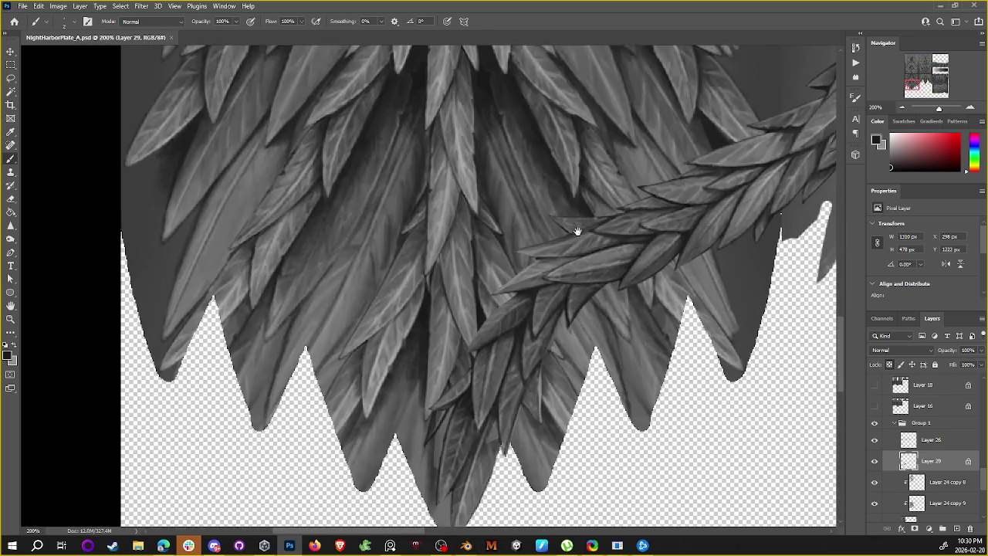
pyautogui.moveTo(577, 232); pyautogui.dragTo(574, 205)
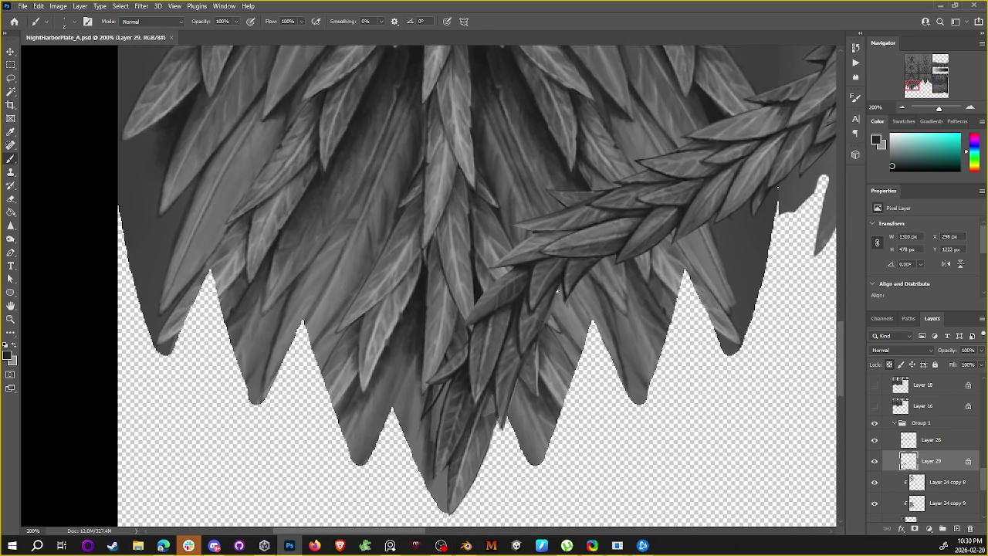
pyautogui.keyDown('alt'); pyautogui.click(558, 294); pyautogui.keyUp('alt')
pyautogui.keyDown('alt'); pyautogui.click(549, 298); pyautogui.keyUp('alt')
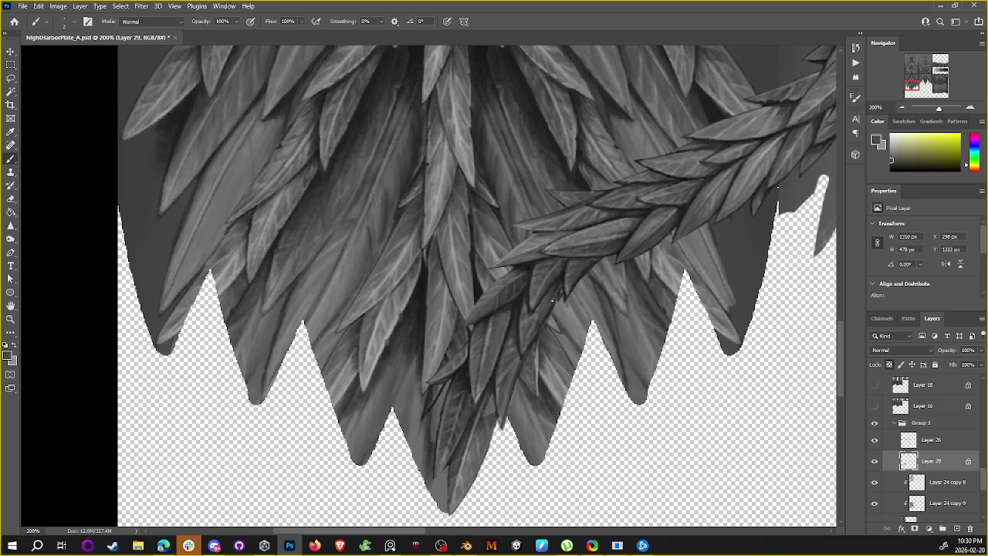
pyautogui.keyDown('alt'); pyautogui.click(560, 293); pyautogui.keyUp('alt')
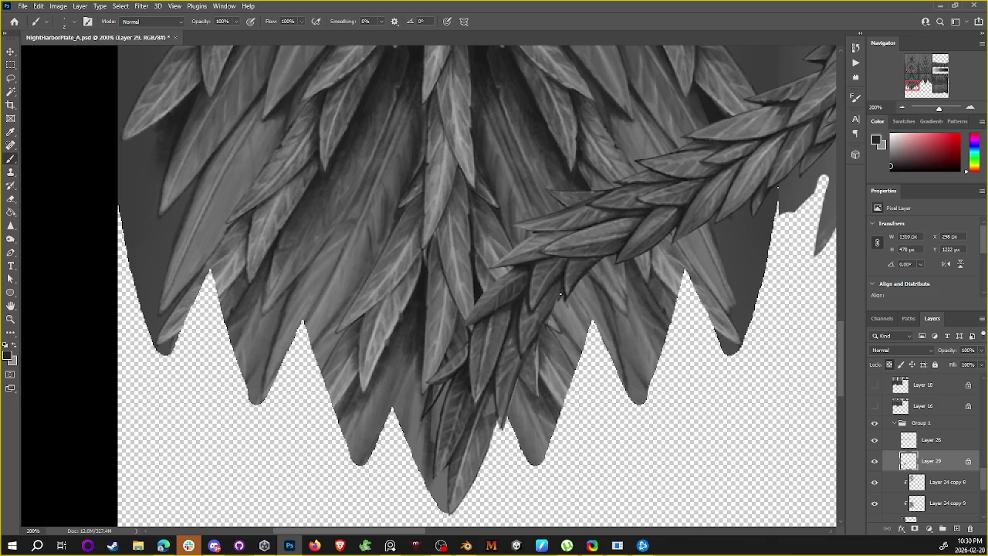
pyautogui.keyDown('alt'); pyautogui.click(536, 321); pyautogui.keyUp('alt')
# Step: Paint a dark line along the feather edge on Layer 29, zoom out, and switch to Blender
pyautogui.moveTo(467, 319); pyautogui.dragTo(505, 273)
pyautogui.hotkey('ctrl', '-')
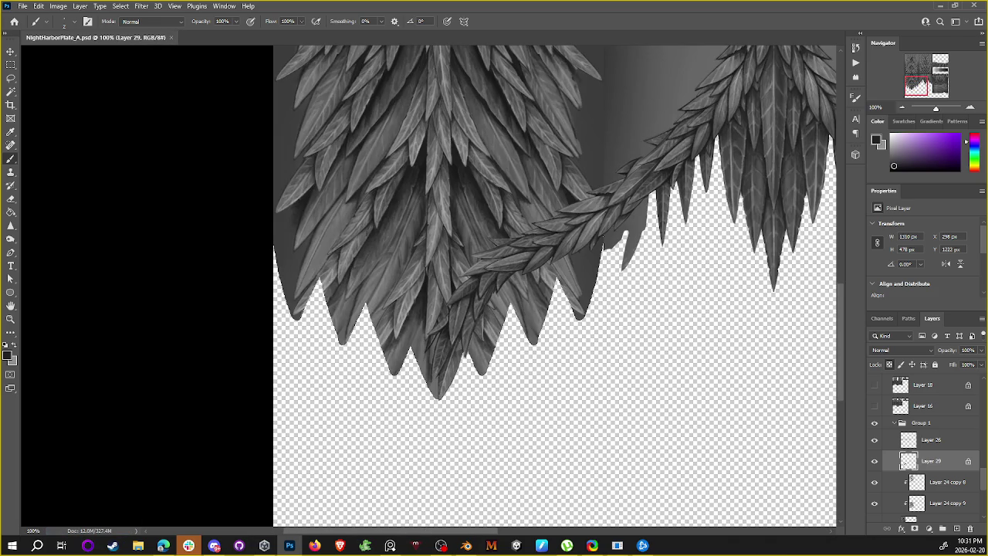
pyautogui.hotkey('alt', 'Tab')
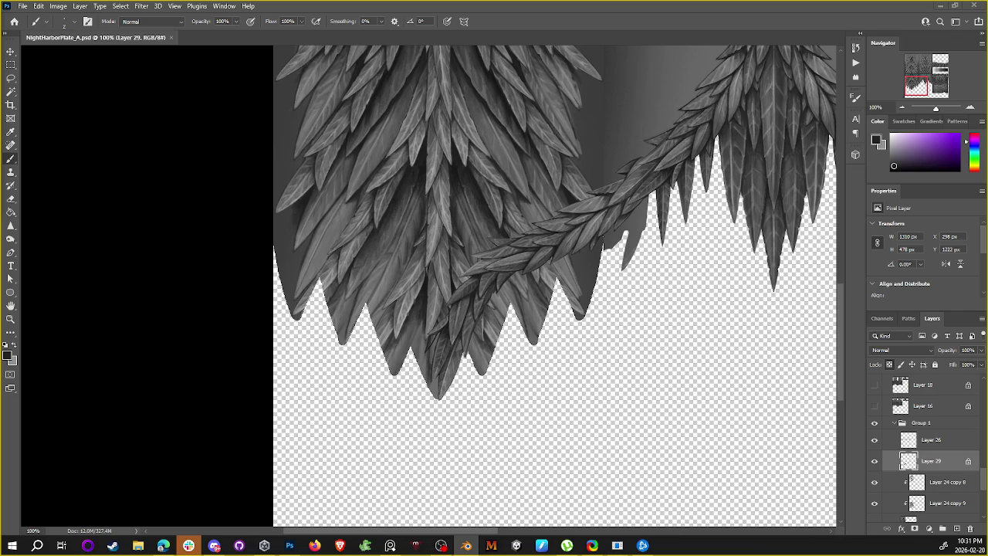
pyautogui.hotkey('alt', 'Tab')
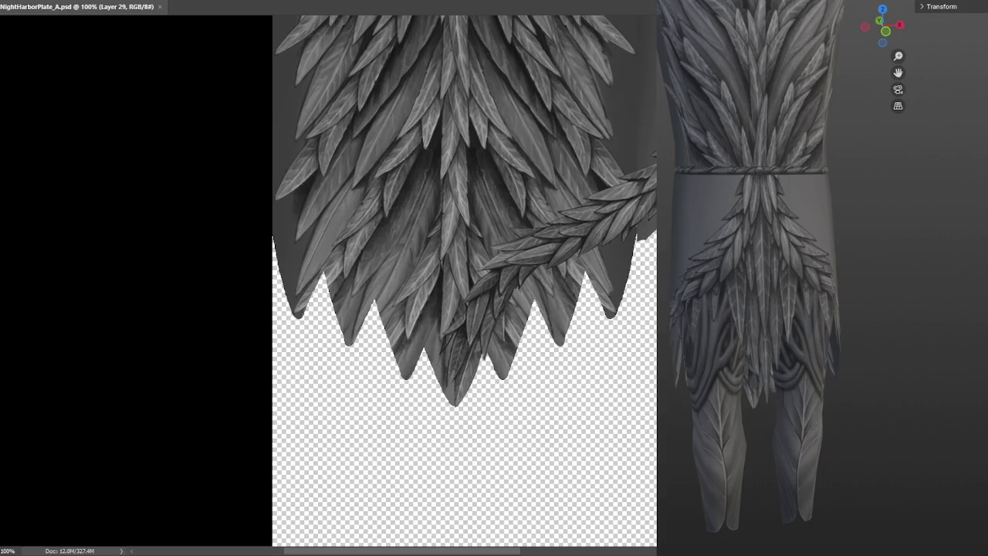
# Step: Zoom and orbit in on the garment model, nudging the reference image left
pyautogui.scroll(-2, 924, 210)
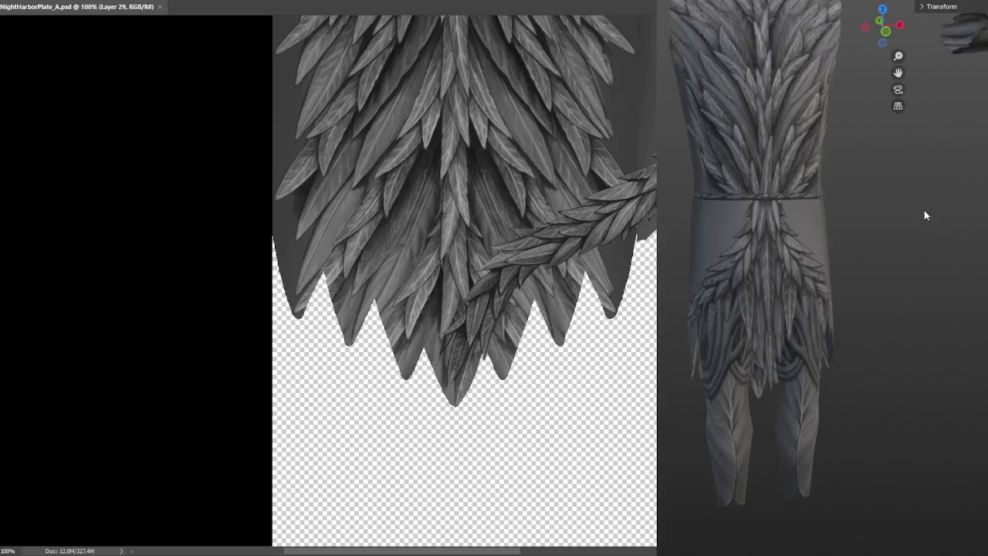
pyautogui.scroll(-2, 910, 209)
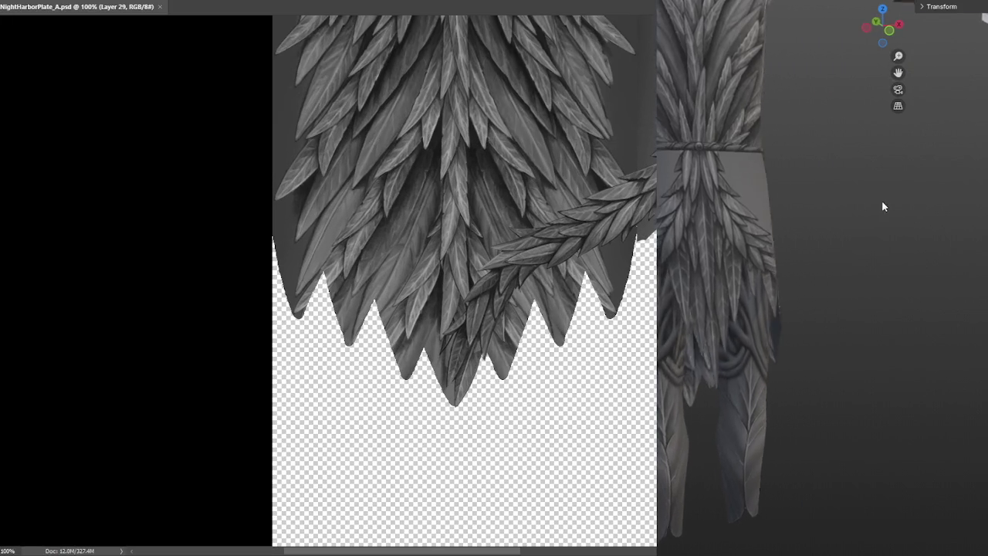
pyautogui.moveTo(864, 195)
pyautogui.mouseDown()
pyautogui.moveTo(863, 212)
pyautogui.moveTo(851, 214)
pyautogui.moveTo(902, 214)
pyautogui.moveTo(852, 226)
pyautogui.moveTo(836, 217)
pyautogui.mouseUp()
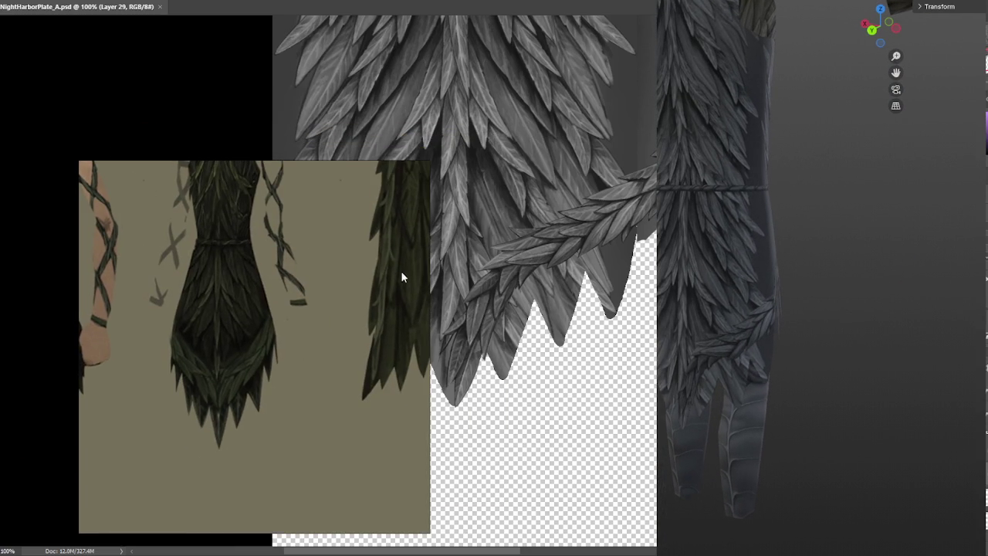
pyautogui.moveTo(385, 293); pyautogui.dragTo(338, 297)
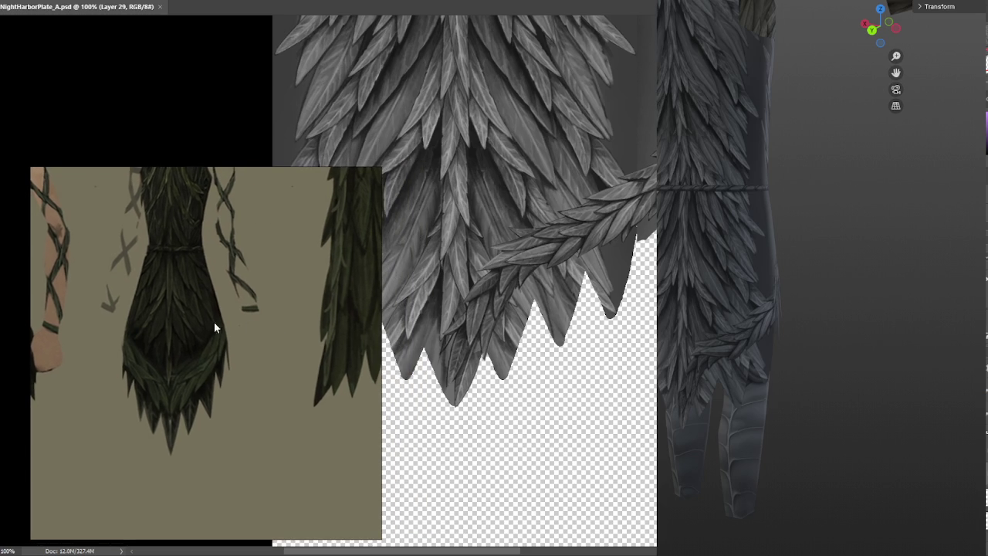
# Step: Orbit around the feather skirt and lower body, ending on a side view
pyautogui.scroll(-3, 305, 339)
pyautogui.scroll(3, 330, 326)
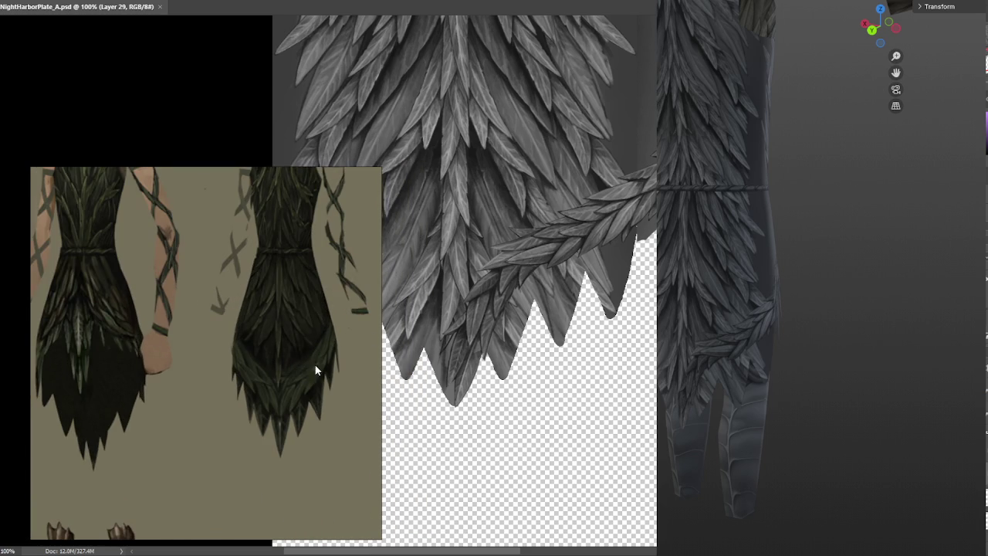
pyautogui.scroll(3, 814, 359)
pyautogui.moveTo(814, 359); pyautogui.dragTo(753, 325)
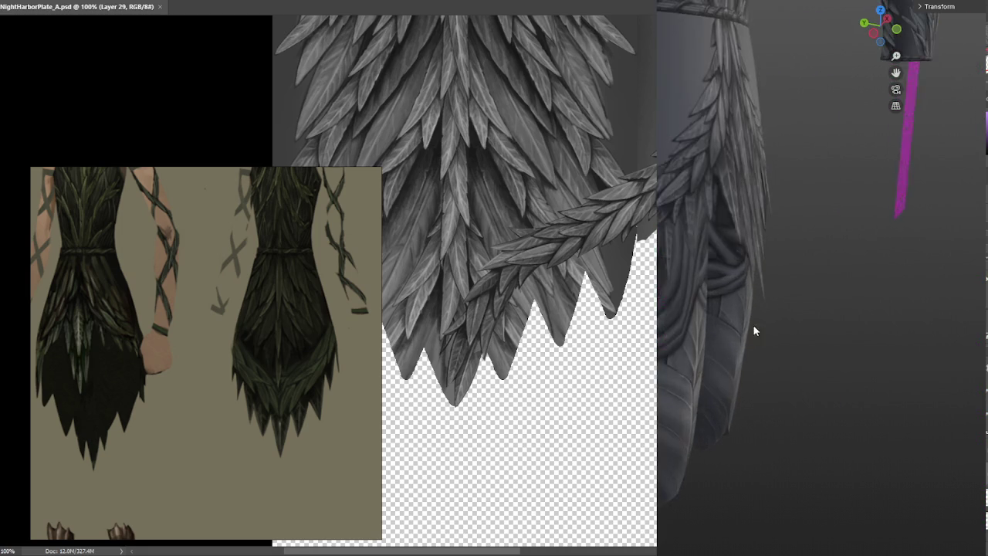
pyautogui.scroll(3, 836, 391)
pyautogui.moveTo(837, 391)
pyautogui.mouseDown()
pyautogui.moveTo(838, 358)
pyautogui.moveTo(816, 353)
pyautogui.mouseUp()
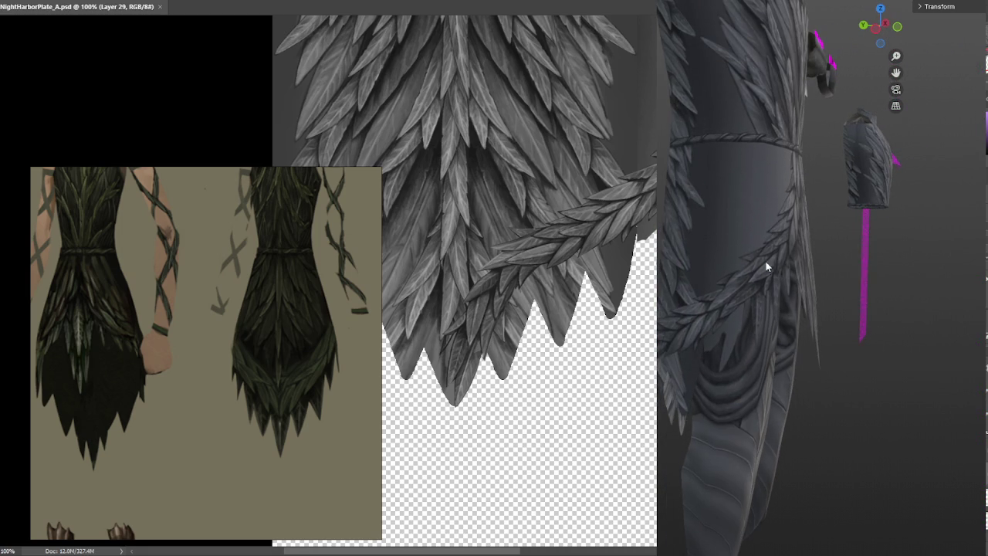
pyautogui.moveTo(693, 320)
pyautogui.mouseDown()
pyautogui.moveTo(774, 317)
pyautogui.moveTo(732, 342)
pyautogui.moveTo(690, 415)
pyautogui.mouseUp()
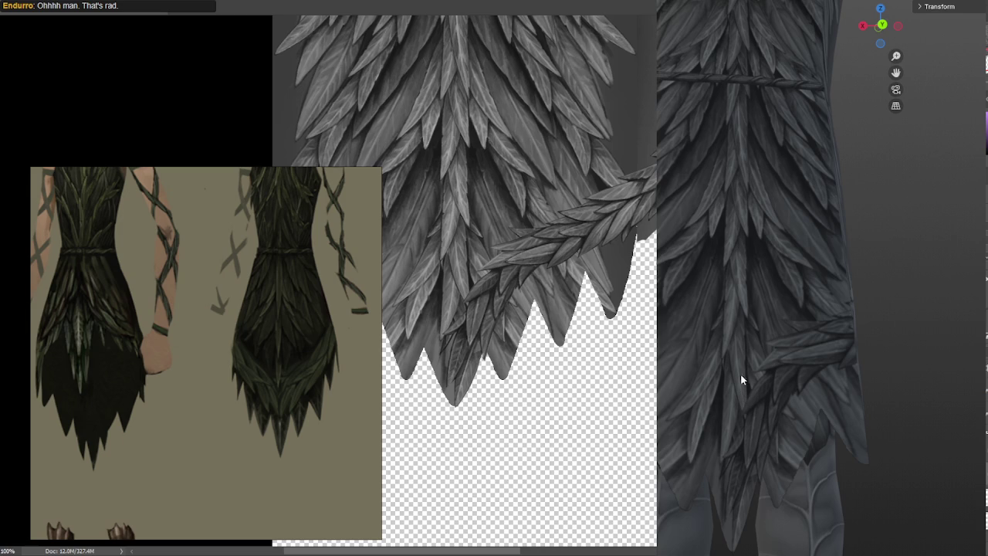
pyautogui.scroll(-3, 750, 308)
pyautogui.moveTo(806, 276)
pyautogui.mouseDown()
pyautogui.moveTo(753, 271)
pyautogui.moveTo(810, 314)
pyautogui.moveTo(715, 316)
pyautogui.moveTo(853, 289)
pyautogui.moveTo(922, 308)
pyautogui.mouseUp()
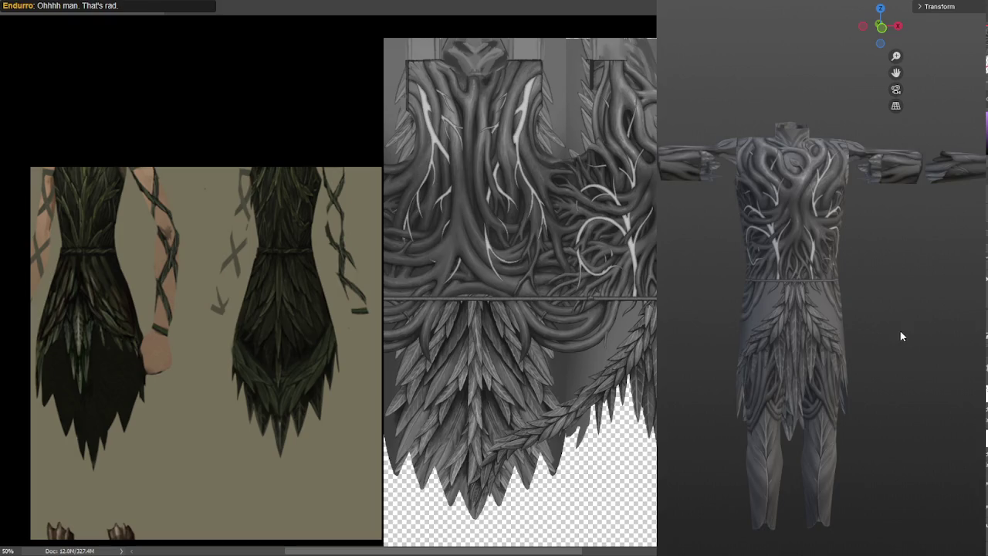
# Step: Confirm the drop shadow layer style while zooming the Blender view onto the robe
pyautogui.moveTo(881, 339)
pyautogui.mouseDown()
pyautogui.moveTo(916, 336)
pyautogui.moveTo(684, 324)
pyautogui.moveTo(833, 313)
pyautogui.mouseUp()
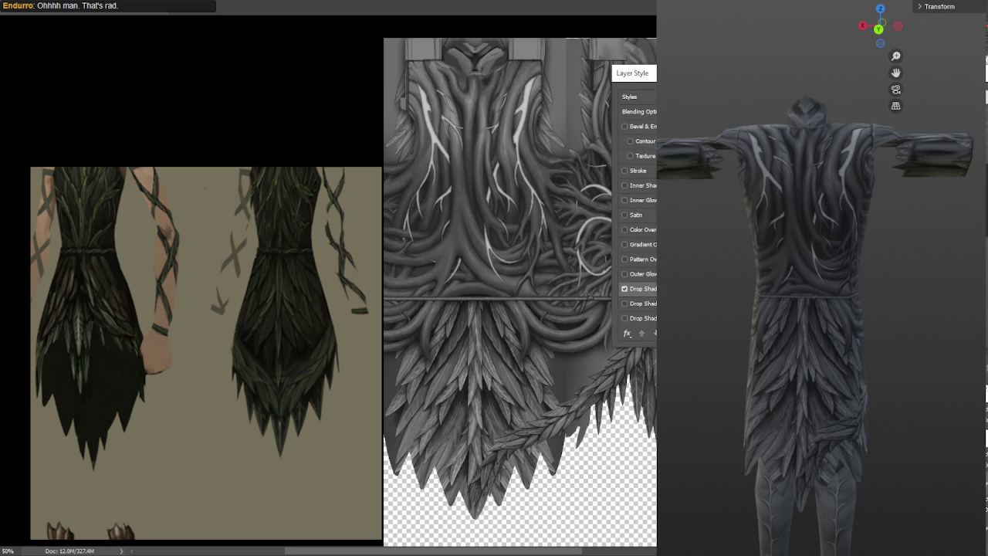
pyautogui.press('Return')
pyautogui.scroll(3, 822, 278)
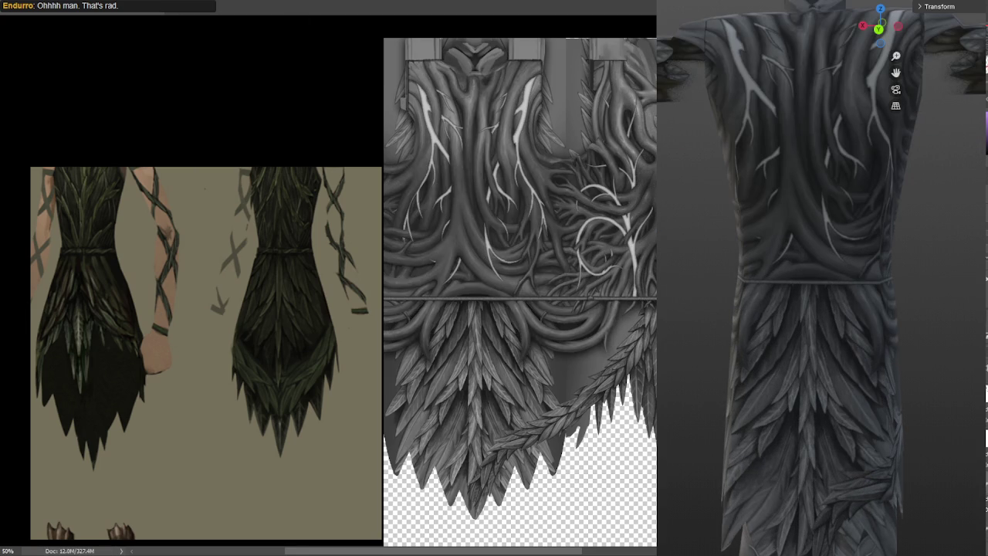
pyautogui.scroll(3, 800, 296)
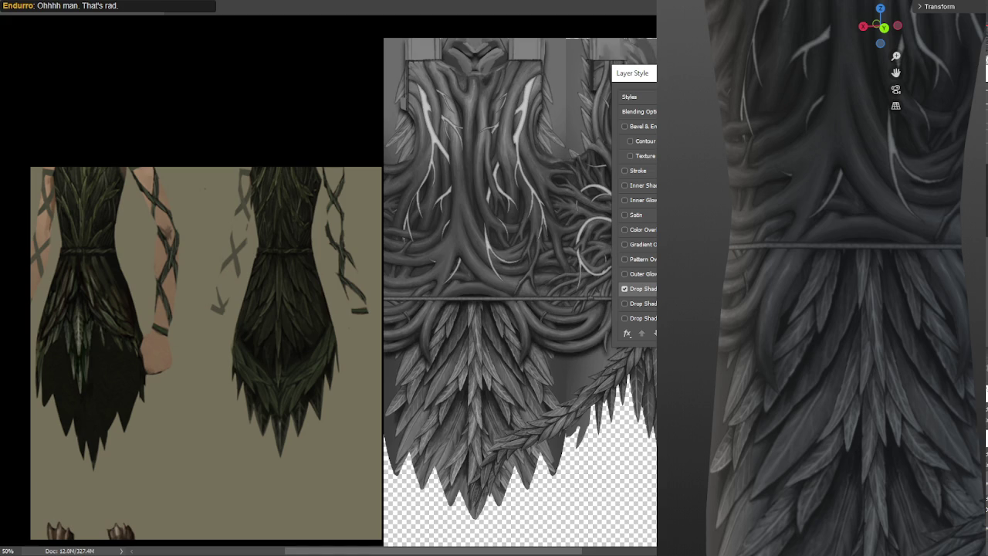
pyautogui.press('Return')
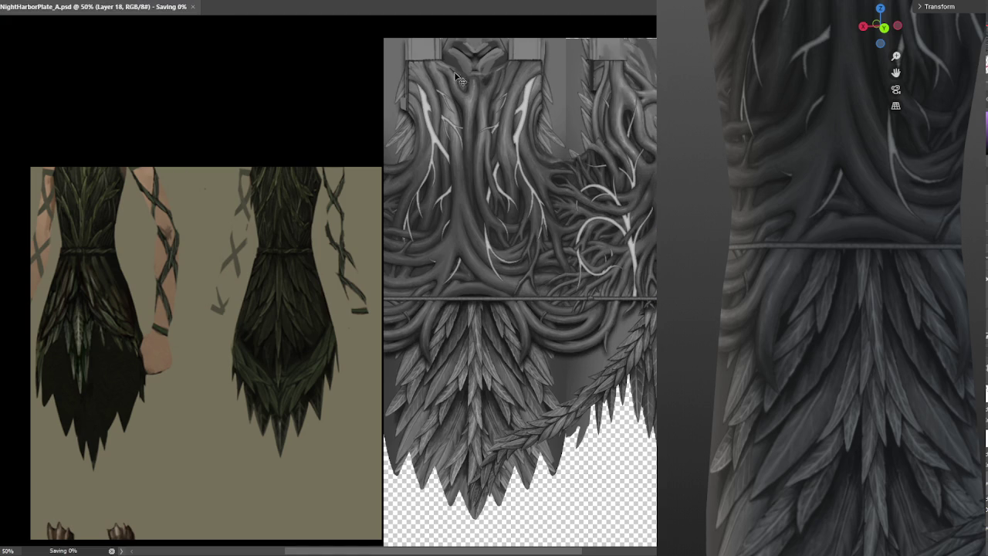
# Step: Orbit the T-posed model through three-quarter and close views of the robe
pyautogui.scroll(-5, 881, 286)
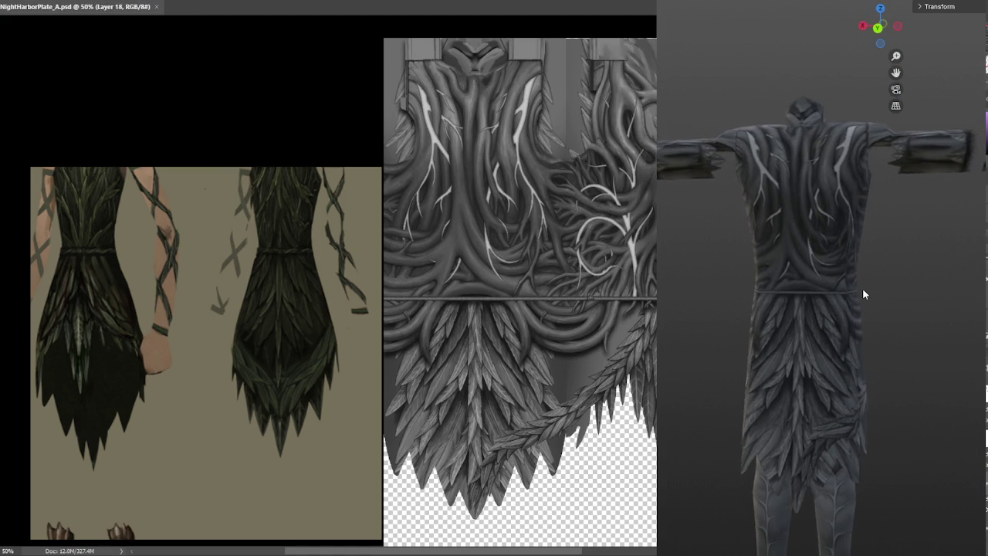
pyautogui.moveTo(859, 293); pyautogui.dragTo(936, 295)
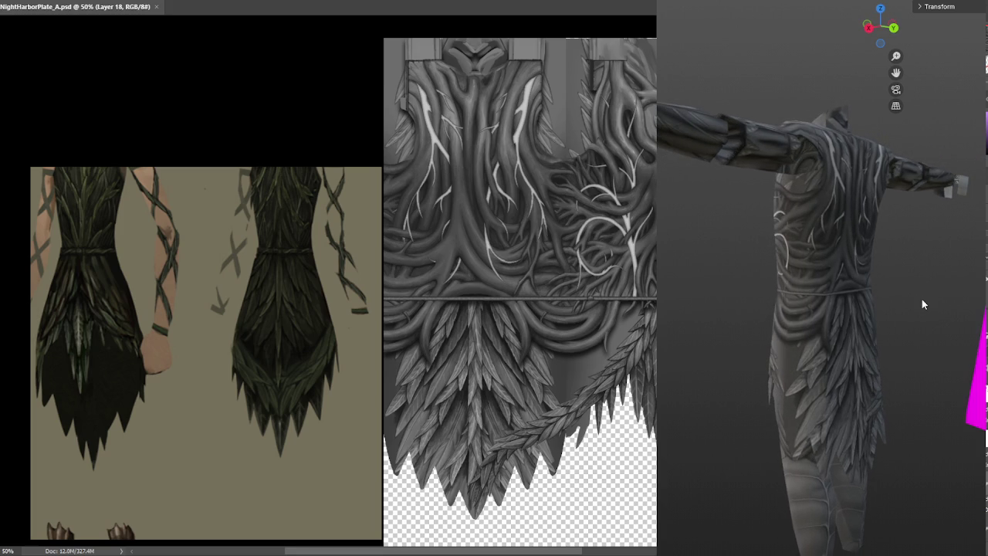
pyautogui.scroll(3, 923, 298)
pyautogui.scroll(2, 830, 285)
pyautogui.moveTo(830, 285)
pyautogui.mouseDown()
pyautogui.moveTo(679, 293)
pyautogui.moveTo(800, 279)
pyautogui.moveTo(733, 271)
pyautogui.moveTo(784, 268)
pyautogui.mouseUp()
pyautogui.scroll(3, 801, 268)
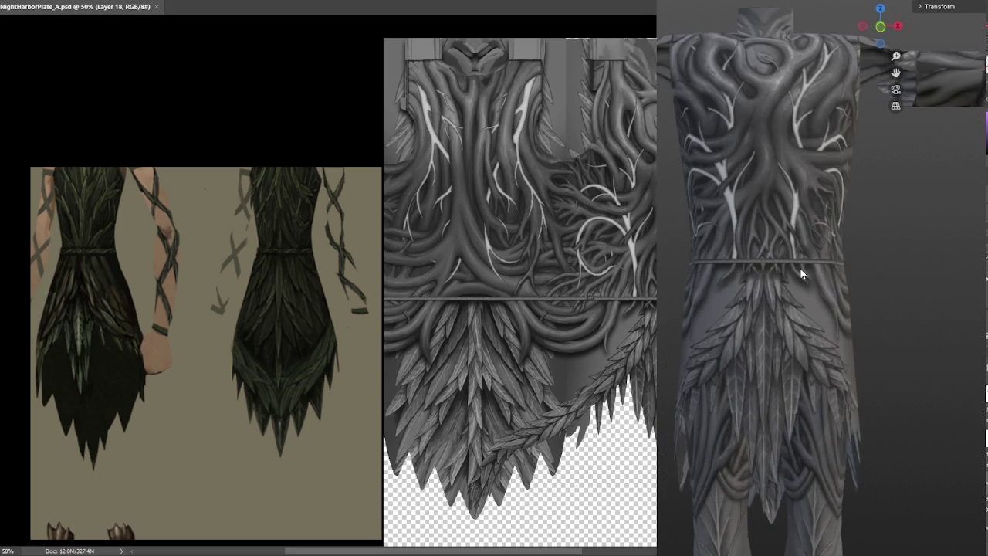
pyautogui.moveTo(863, 308); pyautogui.dragTo(810, 315)
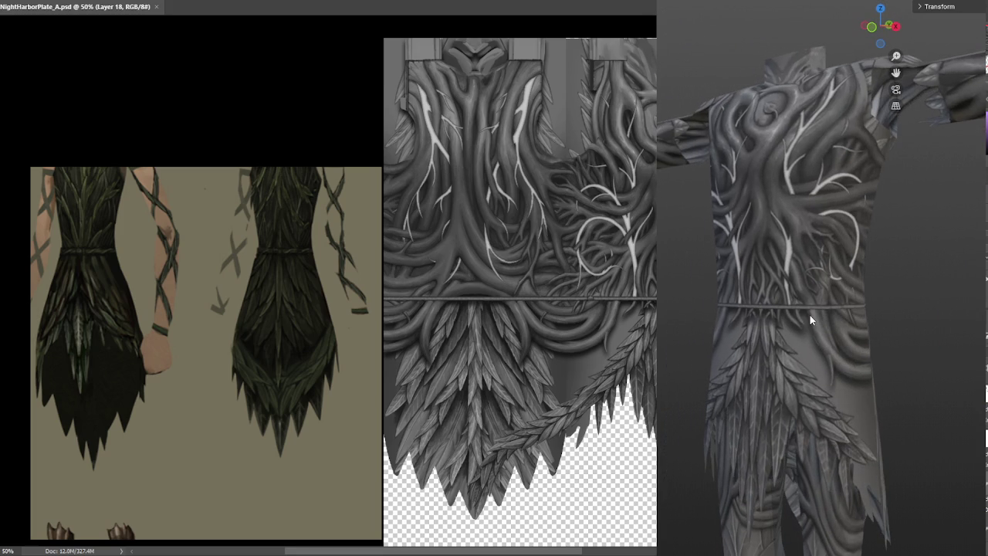
pyautogui.moveTo(812, 318)
pyautogui.mouseDown()
pyautogui.moveTo(874, 311)
pyautogui.moveTo(722, 310)
pyautogui.moveTo(910, 314)
pyautogui.moveTo(851, 325)
pyautogui.moveTo(913, 334)
pyautogui.moveTo(849, 328)
pyautogui.moveTo(909, 317)
pyautogui.moveTo(905, 308)
pyautogui.moveTo(857, 320)
pyautogui.moveTo(849, 338)
pyautogui.moveTo(758, 387)
pyautogui.moveTo(797, 356)
pyautogui.moveTo(873, 337)
pyautogui.mouseUp()
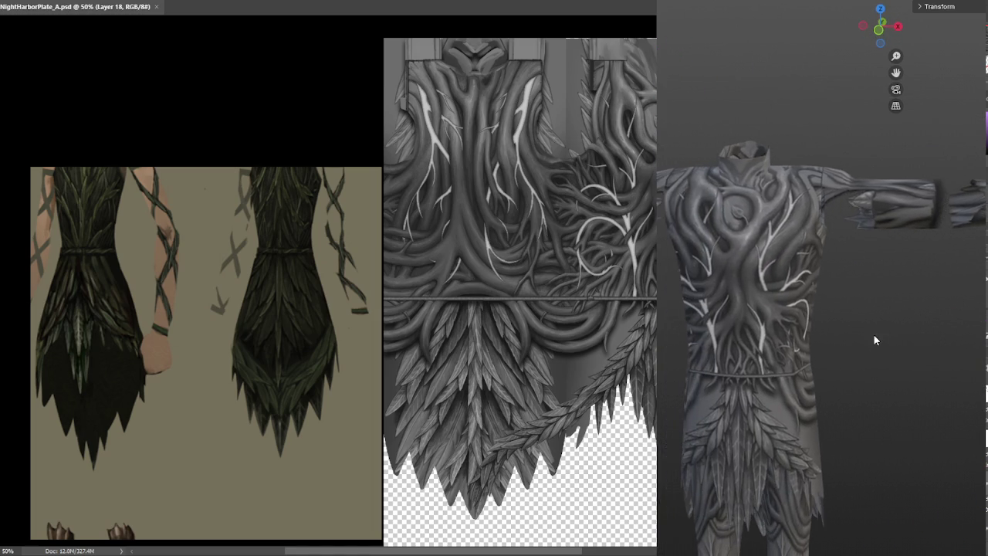
pyautogui.scroll(5, 846, 324)
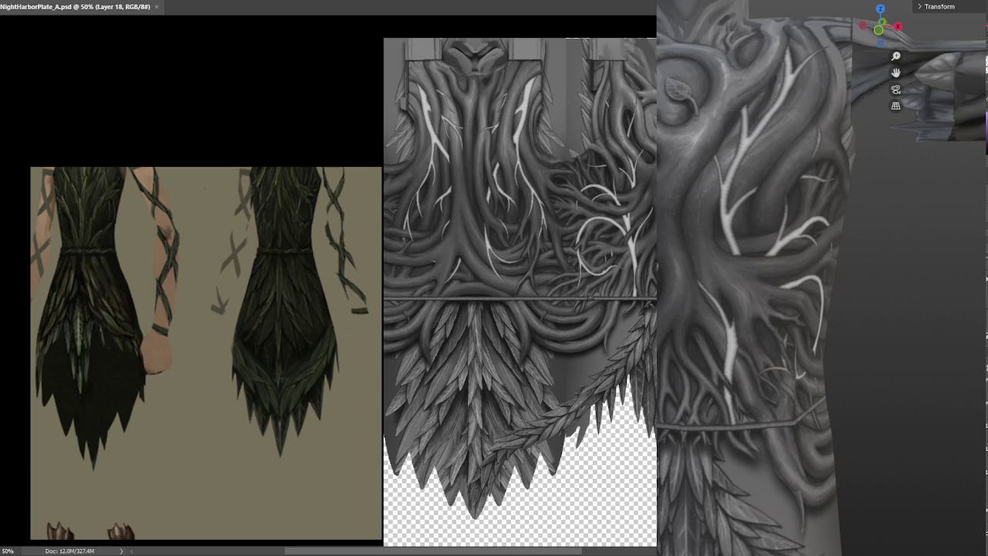
# Step: Save NightHarborPlate_A.psd and zoom out over the whole model
pyautogui.hotkey('ctrl', 's')
pyautogui.scroll(-3, 814, 271)
pyautogui.scroll(-2, 813, 271)
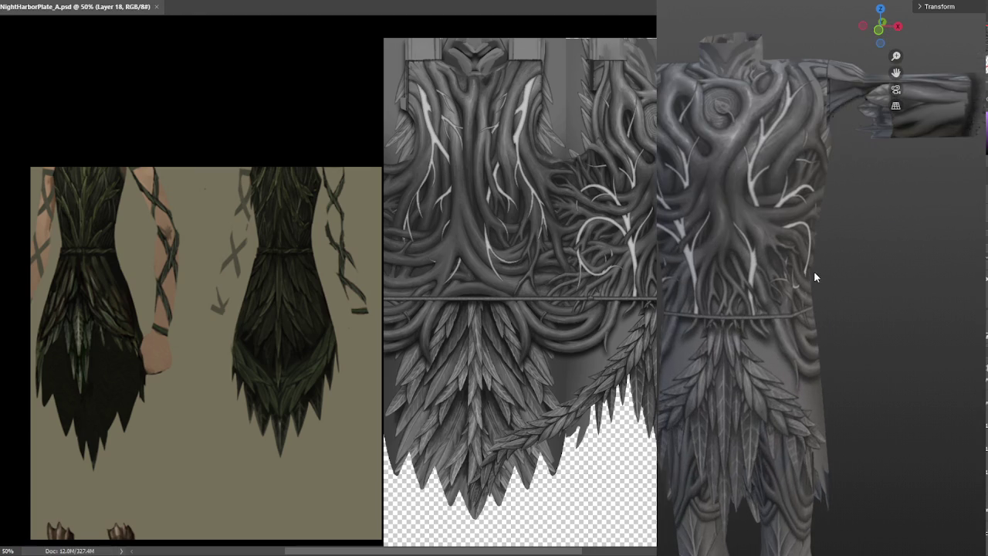
pyautogui.scroll(-2, 830, 271)
pyautogui.scroll(-2, 845, 281)
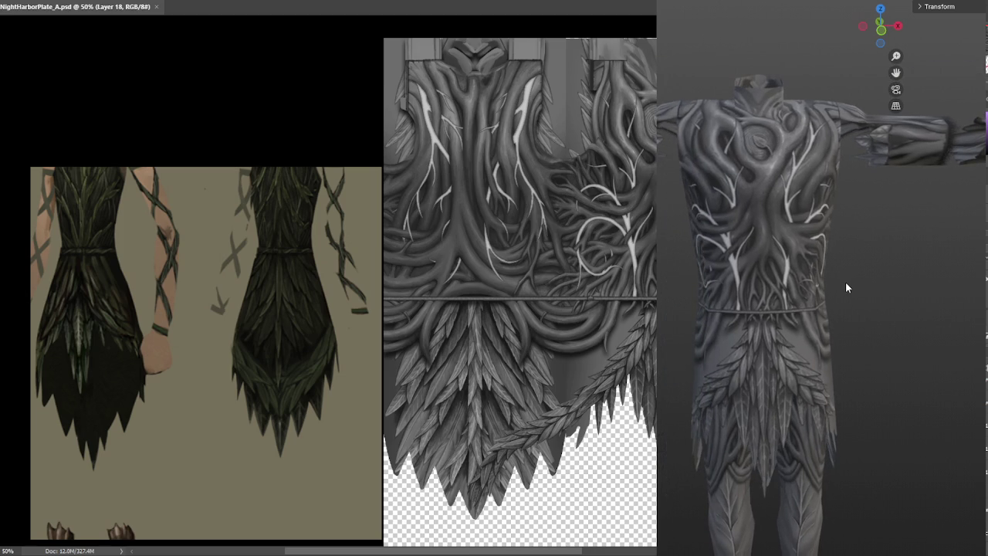
pyautogui.scroll(-2, 857, 287)
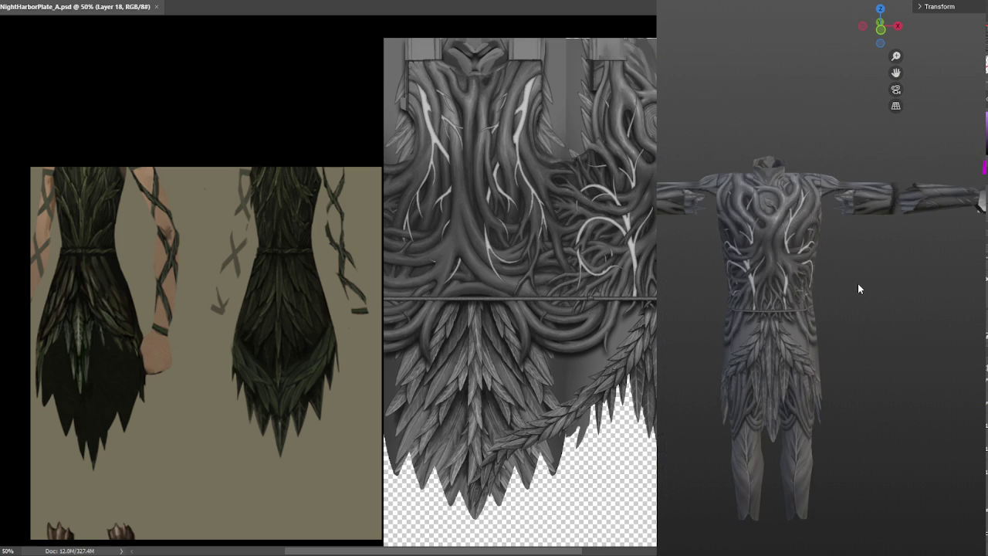
pyautogui.scroll(-2, 863, 287)
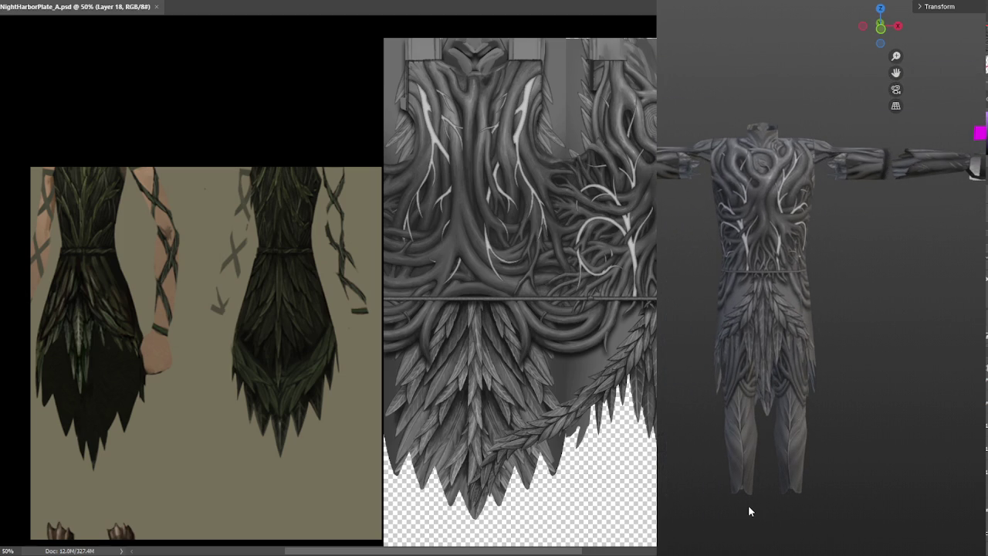
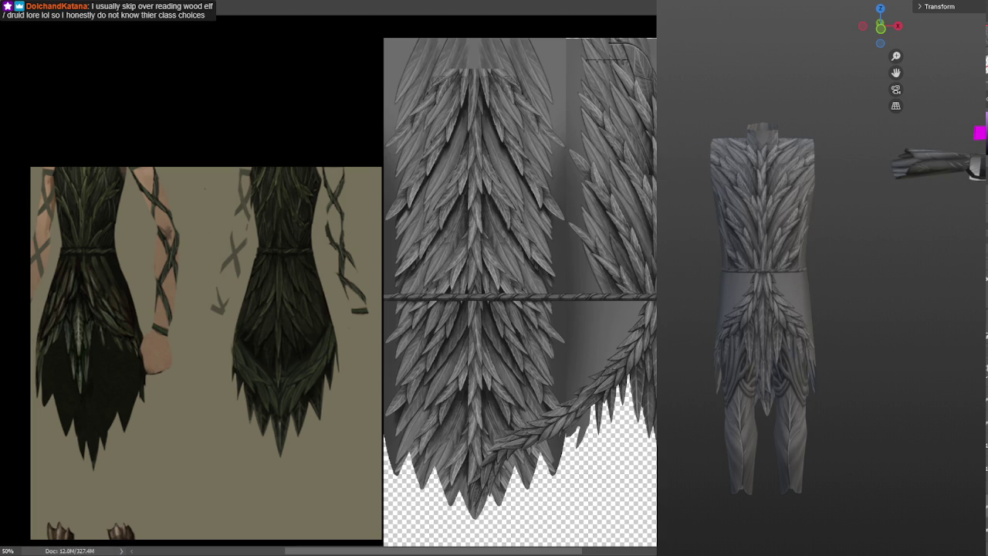
# Step: Orbit the Blender robe model through three-quarter, rear, axis-aligned and side views
pyautogui.scroll(5, 769, 309)
pyautogui.moveTo(695, 303); pyautogui.dragTo(974, 295)
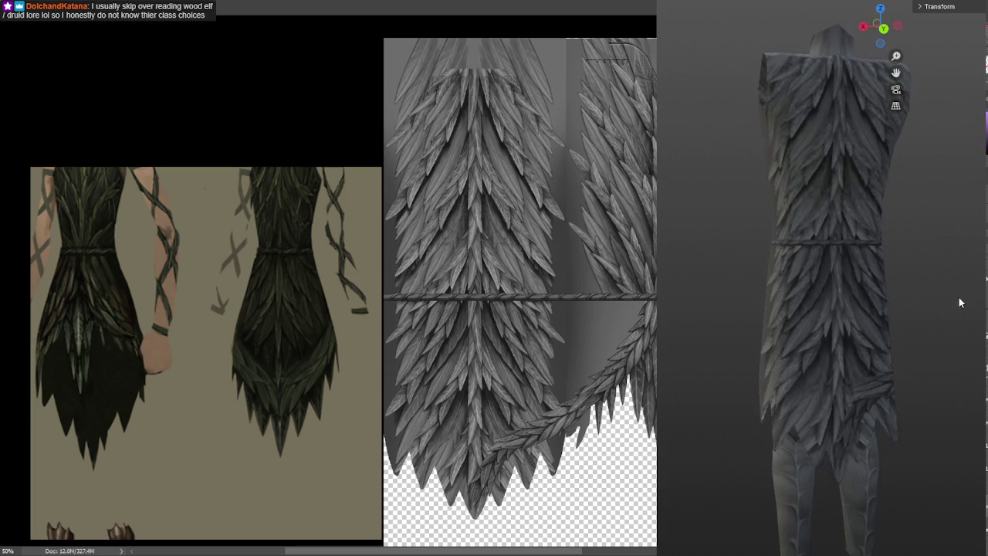
pyautogui.moveTo(962, 329)
pyautogui.mouseDown()
pyautogui.moveTo(898, 324)
pyautogui.moveTo(865, 308)
pyautogui.moveTo(955, 309)
pyautogui.mouseUp()
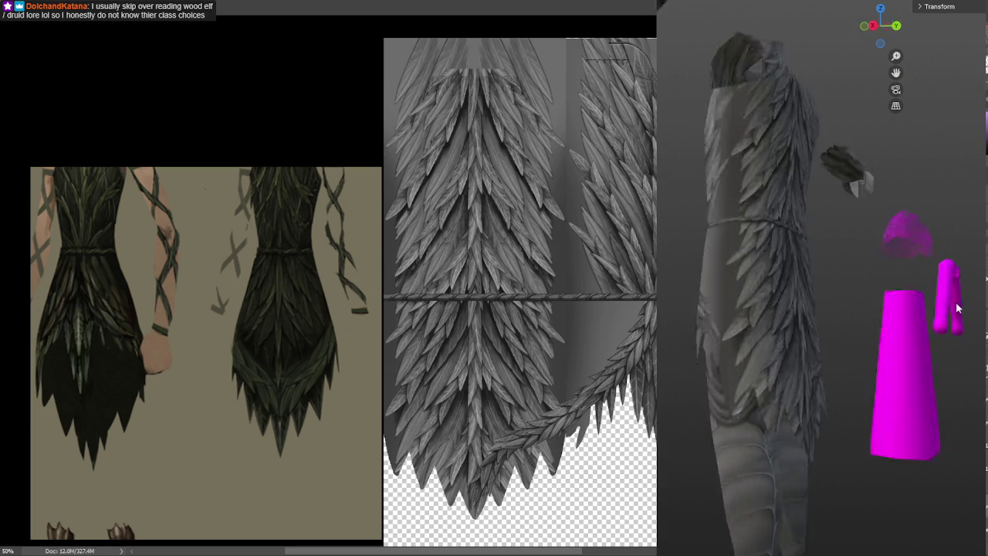
pyautogui.moveTo(772, 309); pyautogui.dragTo(795, 309)
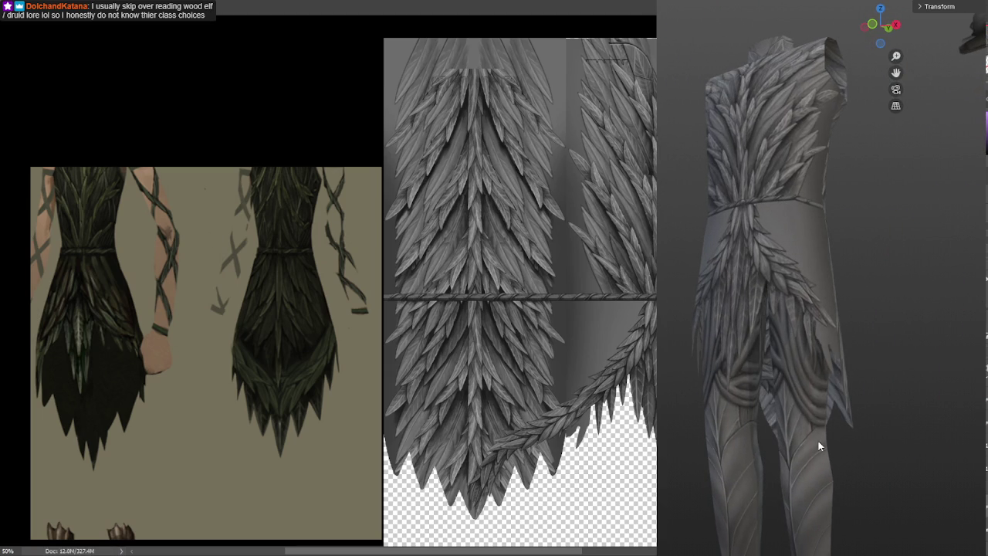
pyautogui.press('KP_1')
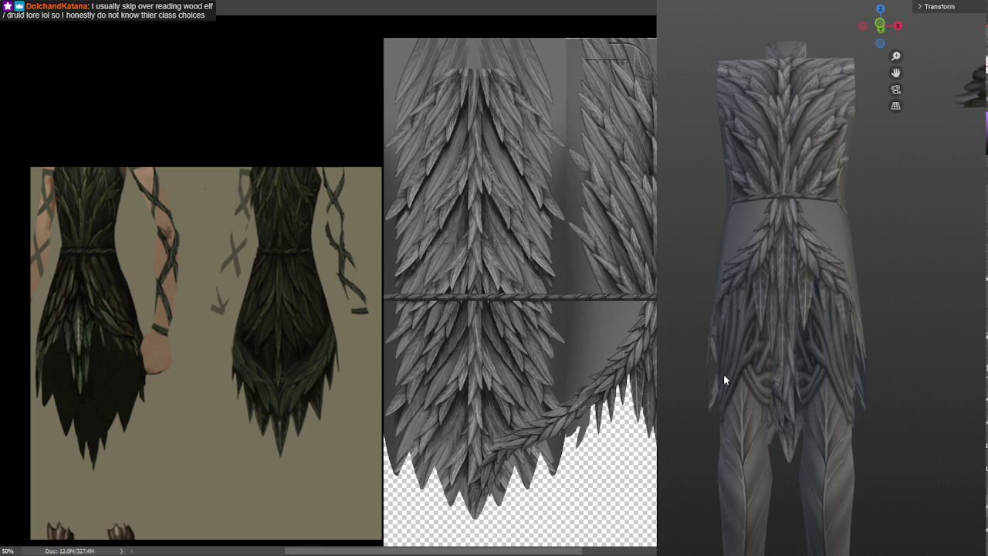
pyautogui.scroll(-3, 231, 371)
pyautogui.scroll(-2, 315, 304)
pyautogui.scroll(3, 258, 315)
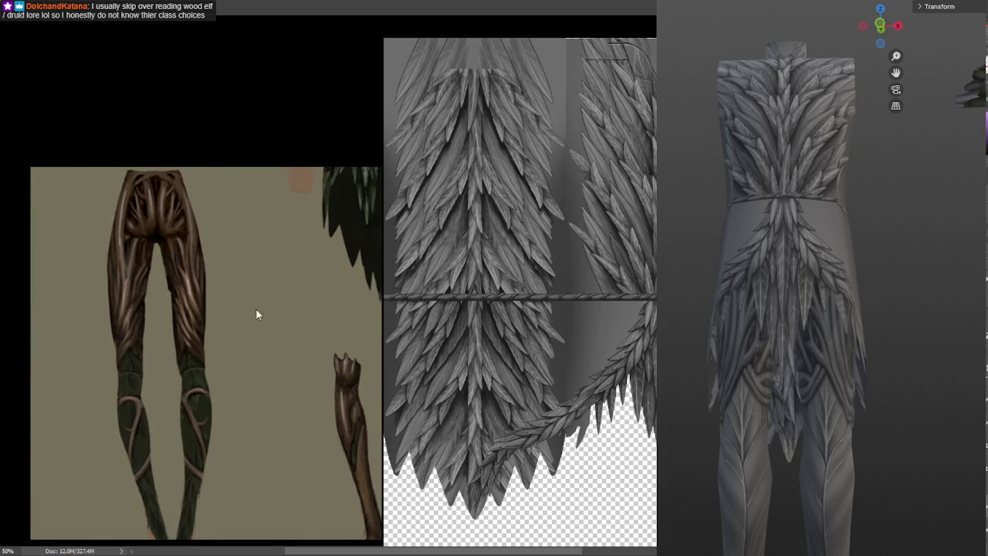
pyautogui.scroll(1, 233, 265)
pyautogui.scroll(-1, 232, 270)
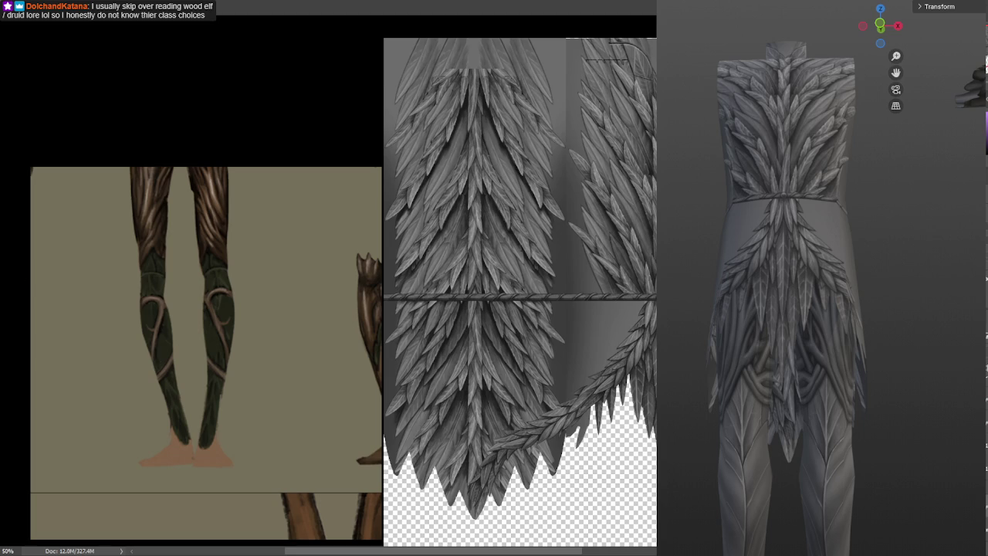
pyautogui.moveTo(732, 498)
pyautogui.mouseDown()
pyautogui.moveTo(685, 492)
pyautogui.moveTo(756, 478)
pyautogui.moveTo(869, 423)
pyautogui.moveTo(699, 432)
pyautogui.moveTo(740, 398)
pyautogui.moveTo(809, 373)
pyautogui.moveTo(821, 419)
pyautogui.moveTo(891, 388)
pyautogui.moveTo(886, 431)
pyautogui.moveTo(843, 446)
pyautogui.moveTo(877, 400)
pyautogui.moveTo(877, 435)
pyautogui.mouseUp()
pyautogui.scroll(2, 790, 465)
pyautogui.scroll(2, 790, 465)
pyautogui.scroll(1, 737, 462)
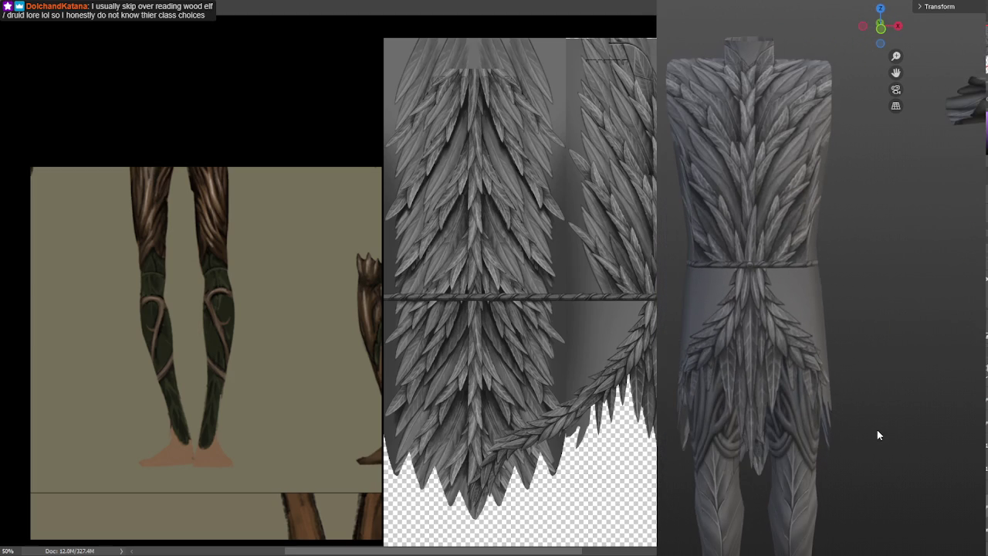
pyautogui.moveTo(873, 368)
pyautogui.mouseDown()
pyautogui.moveTo(873, 420)
pyautogui.moveTo(849, 401)
pyautogui.moveTo(939, 410)
pyautogui.moveTo(897, 410)
pyautogui.mouseUp()
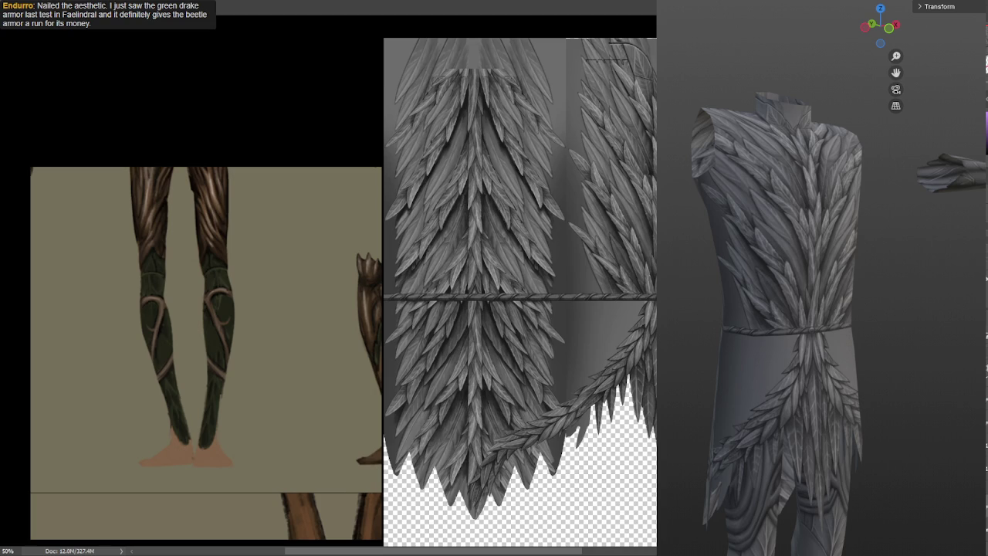
# Step: Zoom the canvas to 66.7% and shrink the reference window into the top-left corner
pyautogui.scroll(1, 613, 359)
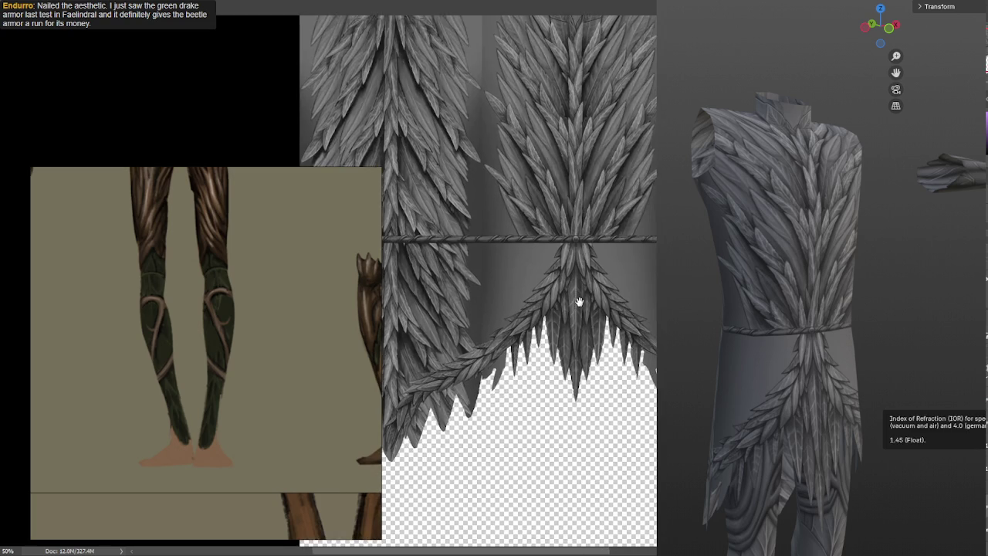
pyautogui.scroll(-1, 595, 302)
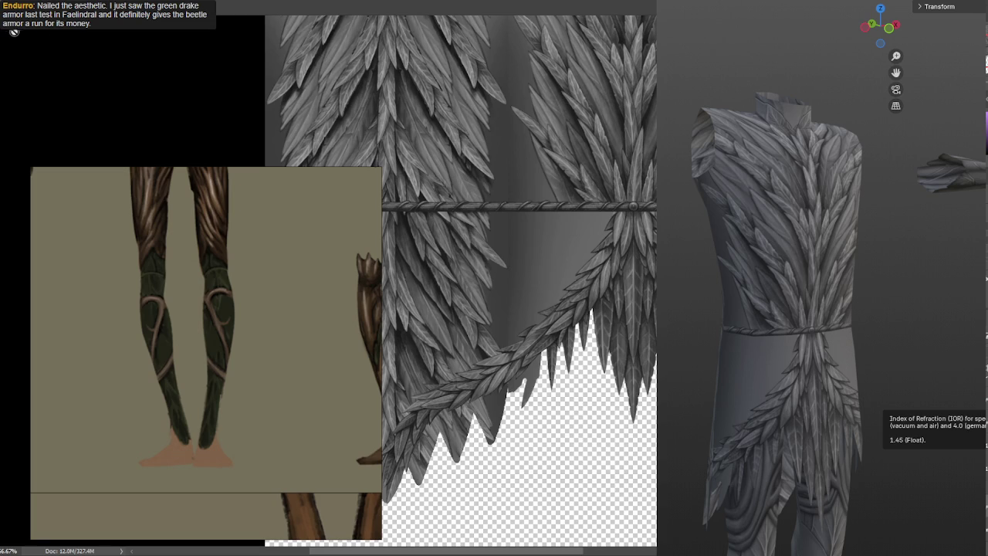
pyautogui.rightClick(103, 270)
pyautogui.rightClick(284, 271)
pyautogui.click(373, 243)
pyautogui.moveTo(379, 246)
pyautogui.mouseDown()
pyautogui.moveTo(206, 250)
pyautogui.moveTo(138, 140)
pyautogui.moveTo(59, 207)
pyautogui.moveTo(105, 274)
pyautogui.mouseUp()
# Step: Pan the reference image to show the dark leaf armor design
pyautogui.scroll(-2, 60, 208)
pyautogui.scroll(-2, 144, 205)
pyautogui.scroll(3, 69, 193)
pyautogui.scroll(-2, 106, 274)
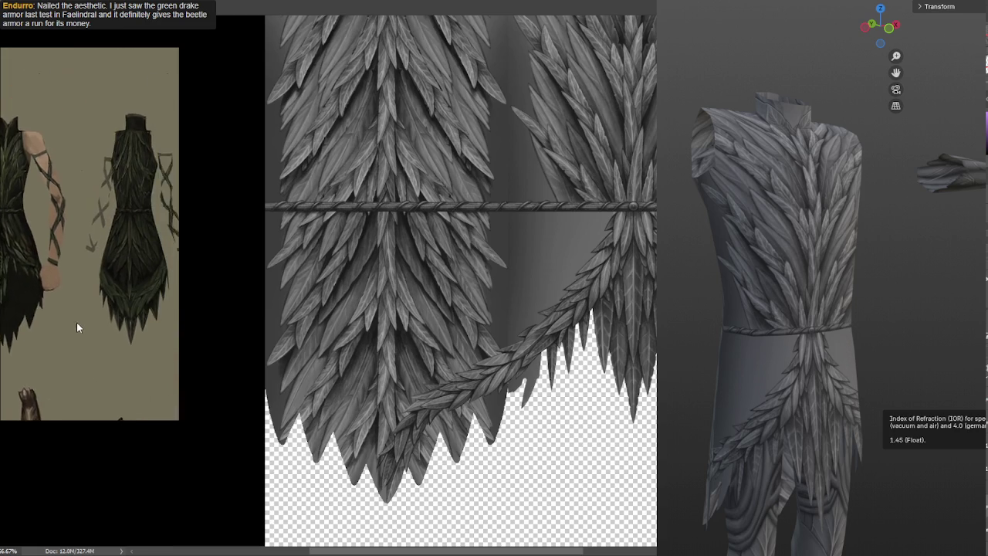
pyautogui.moveTo(76, 322); pyautogui.dragTo(122, 297)
pyautogui.scroll(2, 122, 297)
pyautogui.scroll(2, 451, 416)
pyautogui.scroll(-2, 452, 417)
# Step: Orbit the robe model around to its back, then slightly right
pyautogui.moveTo(880, 27); pyautogui.dragTo(849, 31)
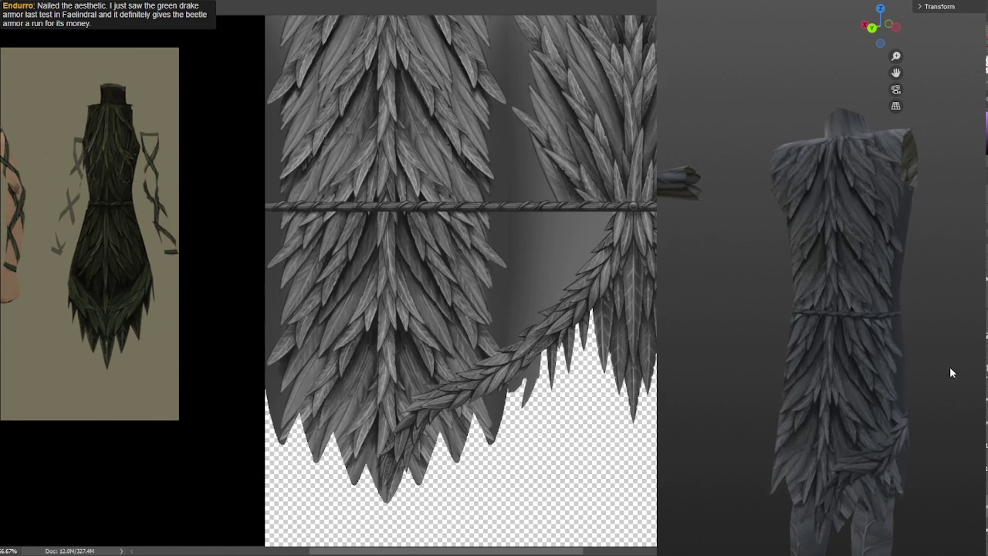
pyautogui.scroll(5, 810, 322)
pyautogui.scroll(2, 783, 308)
pyautogui.moveTo(793, 283); pyautogui.dragTo(811, 284)
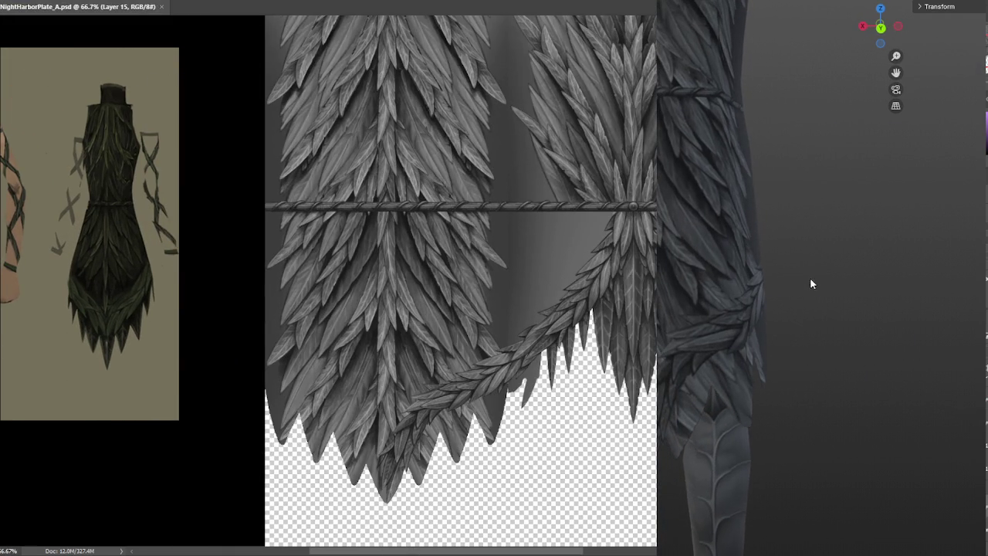
# Step: At 100% zoom, select Layer 29 and open Liquify, accepting the Protected Transparency warning
pyautogui.scroll(1, 459, 344)
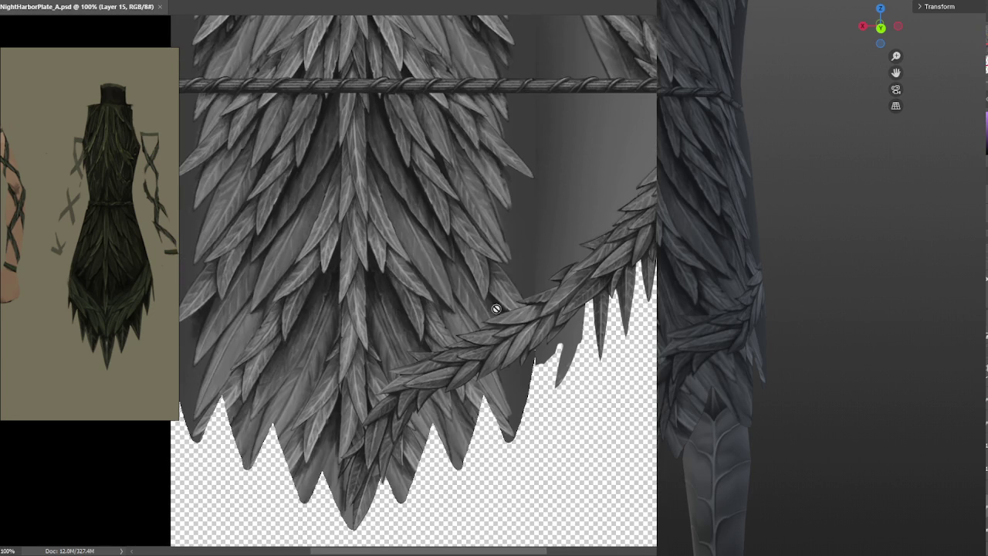
pyautogui.hotkey('alt', 't')
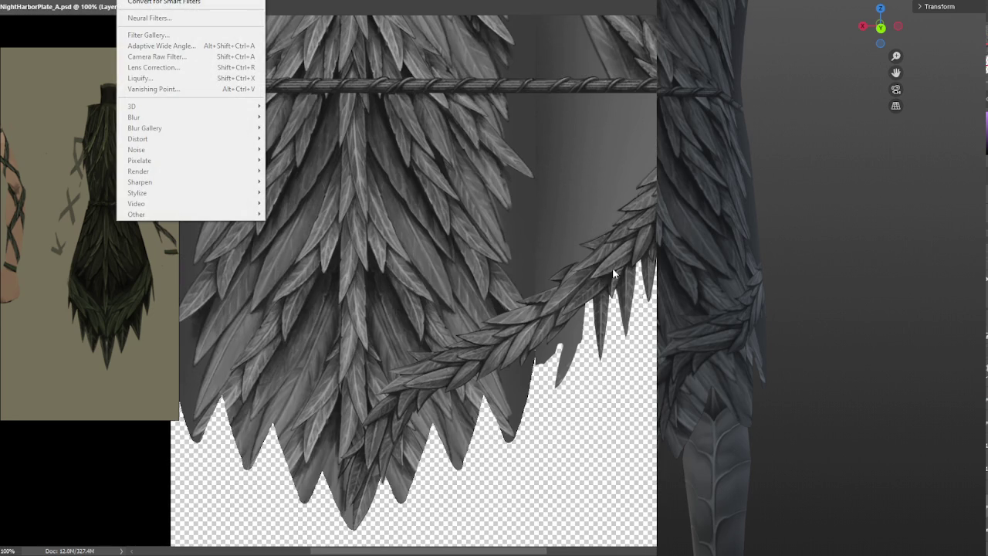
pyautogui.press('Escape')
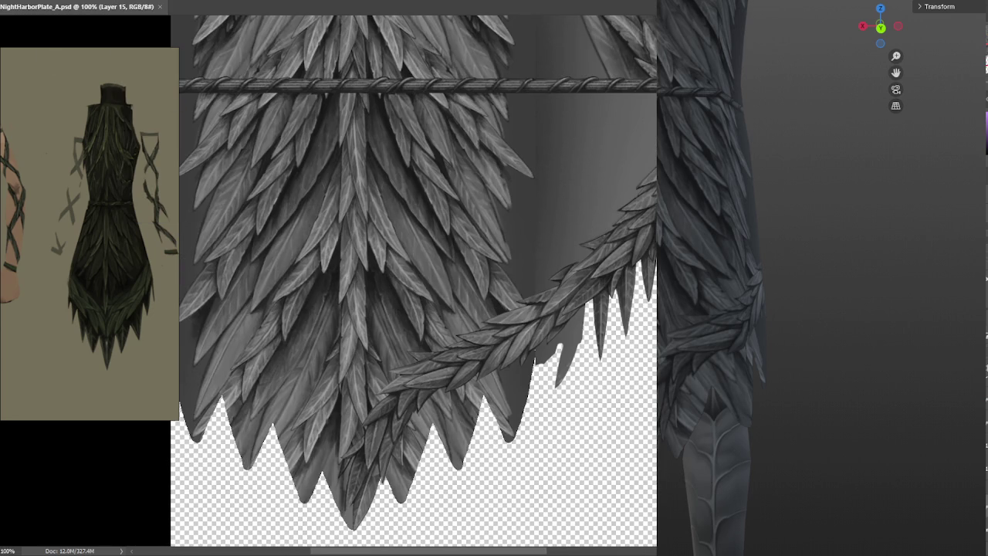
pyautogui.keyDown('ctrl'); pyautogui.click(486, 372); pyautogui.keyUp('ctrl')
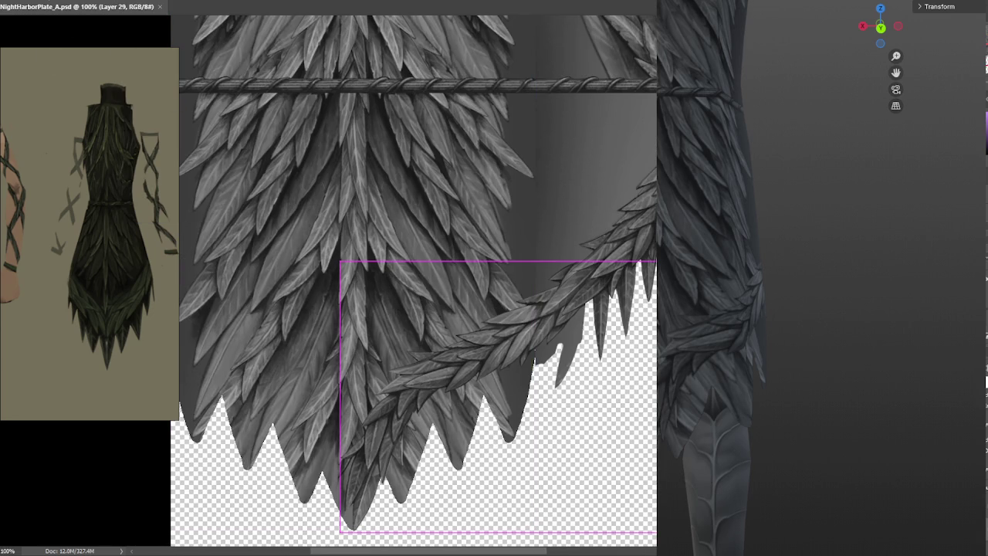
pyautogui.click(128, 1)
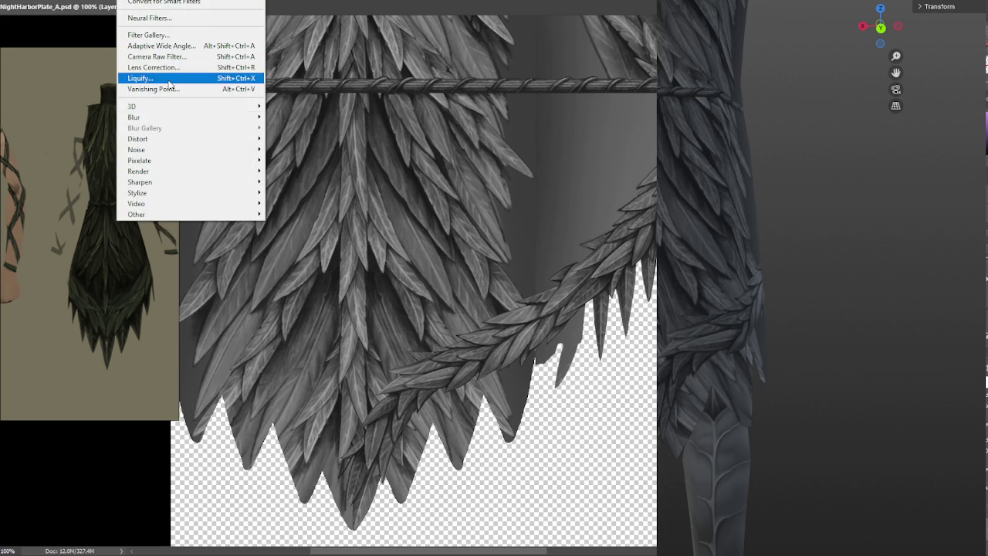
pyautogui.click(224, 78)
pyautogui.click(598, 309)
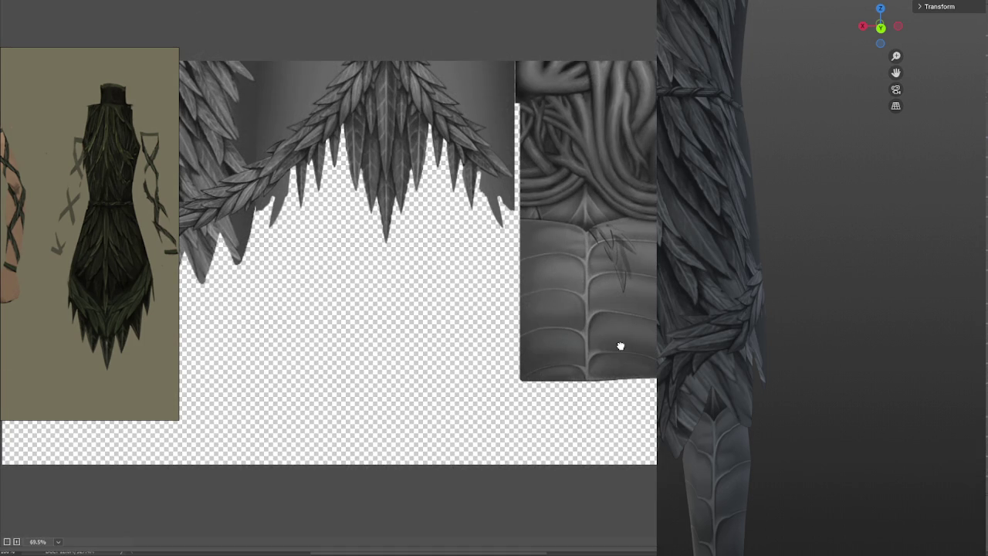
# Step: Forward-warp the feathers beside the leaf garland in Liquify and commit the reshaping
pyautogui.moveTo(108, 245); pyautogui.dragTo(412, 382)
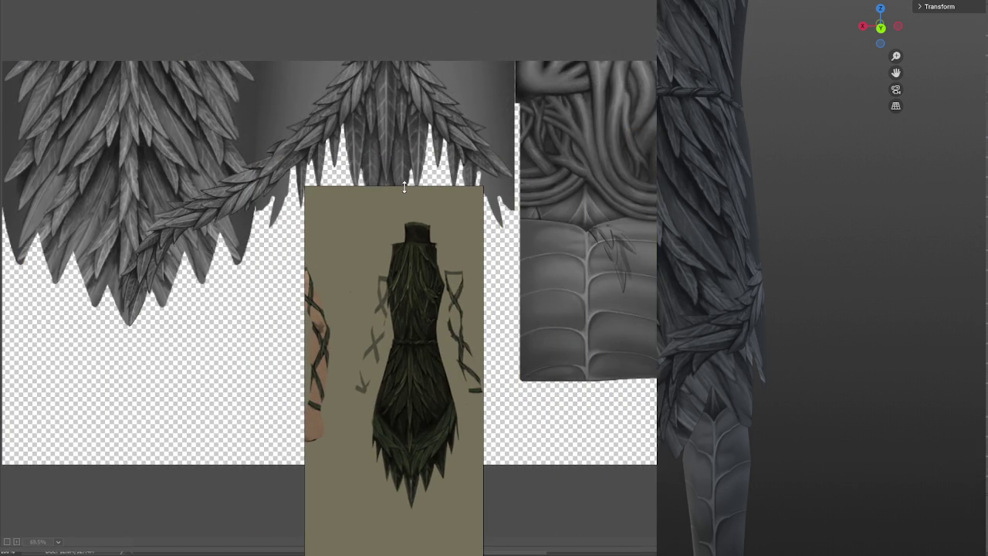
pyautogui.moveTo(402, 186); pyautogui.dragTo(420, 388)
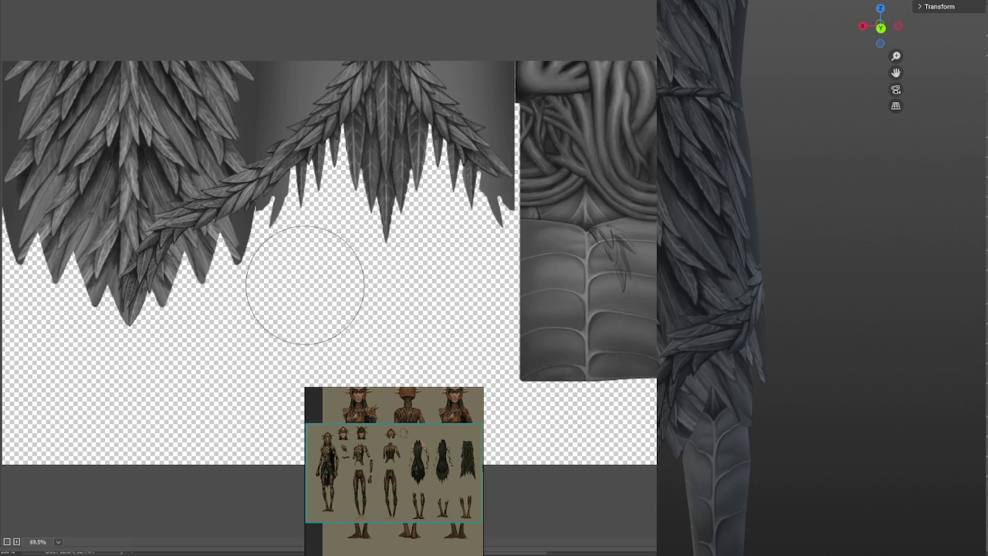
pyautogui.moveTo(193, 263)
pyautogui.mouseDown()
pyautogui.moveTo(158, 220)
pyautogui.moveTo(176, 243)
pyautogui.moveTo(209, 212)
pyautogui.mouseUp()
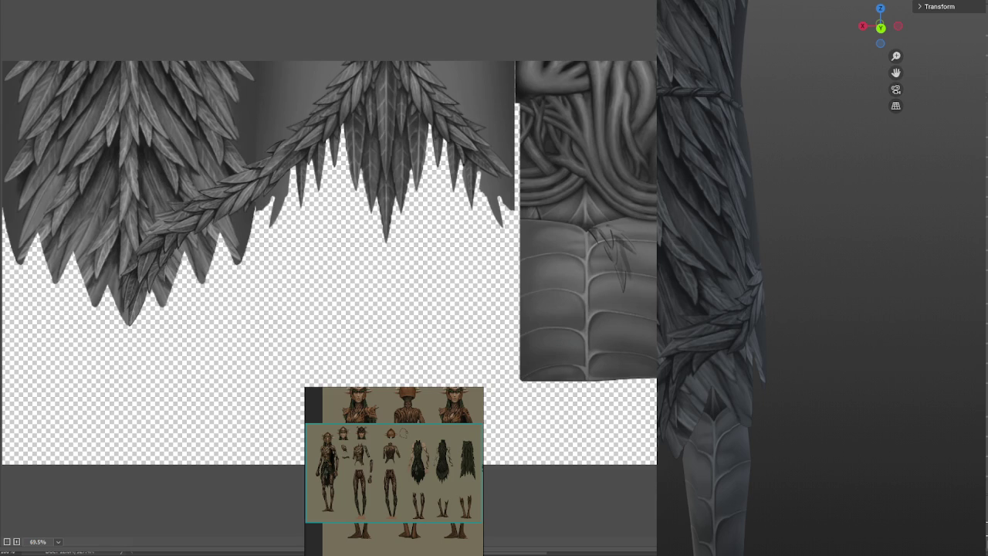
pyautogui.hotkey('ctrl', '1')
pyautogui.moveTo(420, 472); pyautogui.dragTo(102, 259)
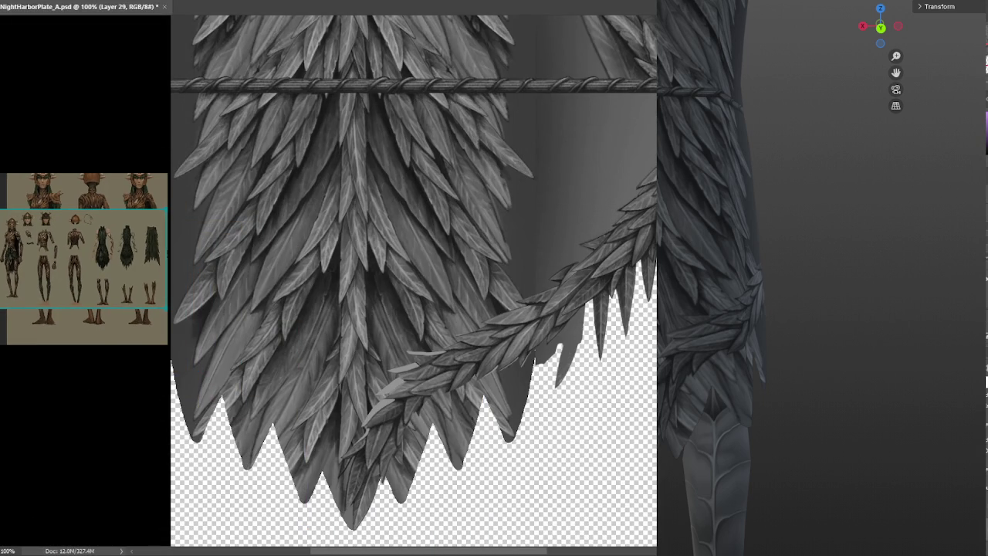
# Step: Undo the last braid change and open Vanishing Point zoomed on the left feathers
pyautogui.hotkey('ctrl', 'z')
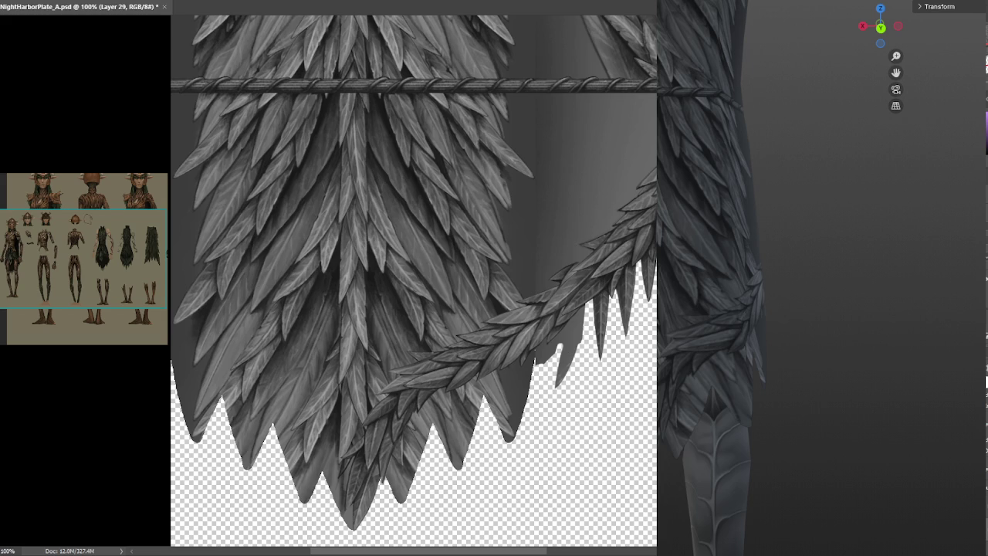
pyautogui.press('Escape')
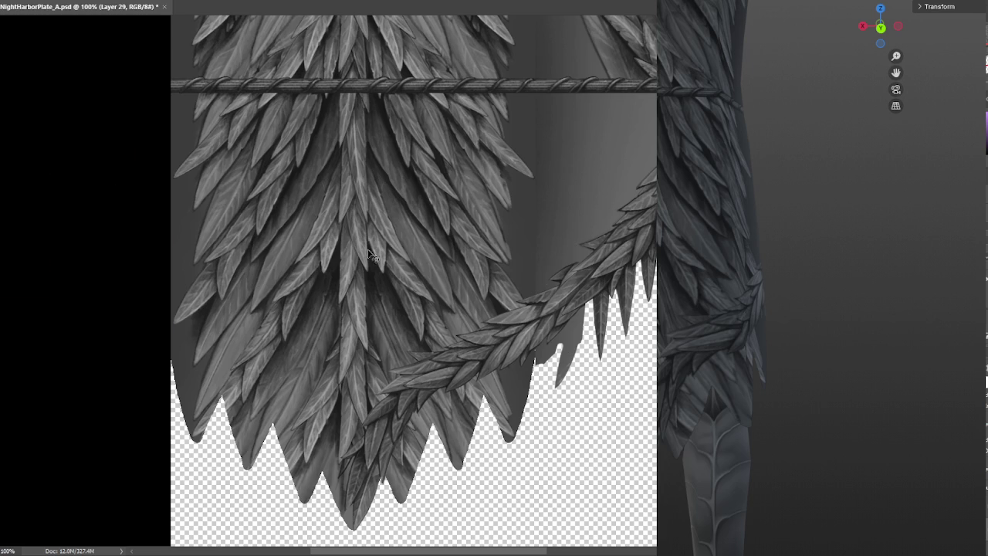
pyautogui.click(135, 0)
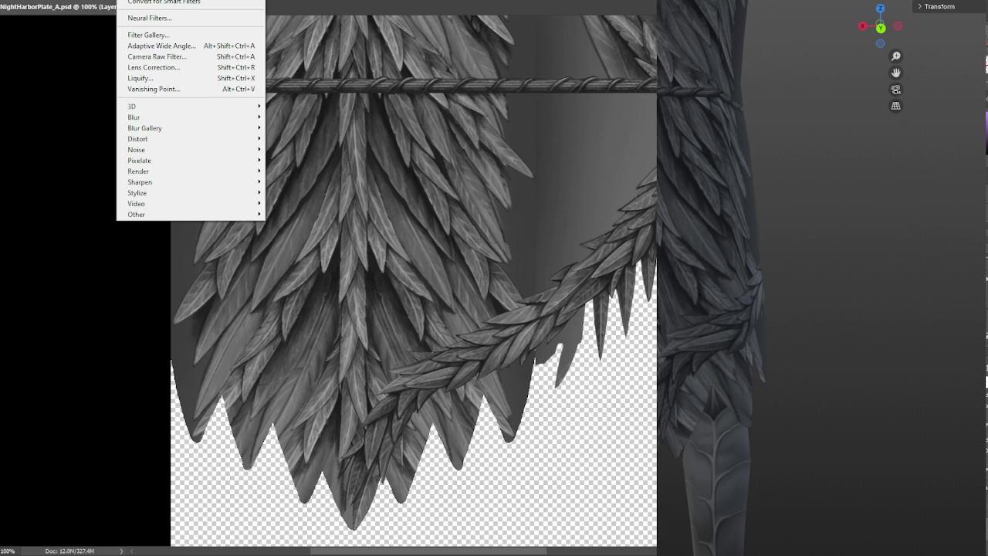
pyautogui.press('Escape')
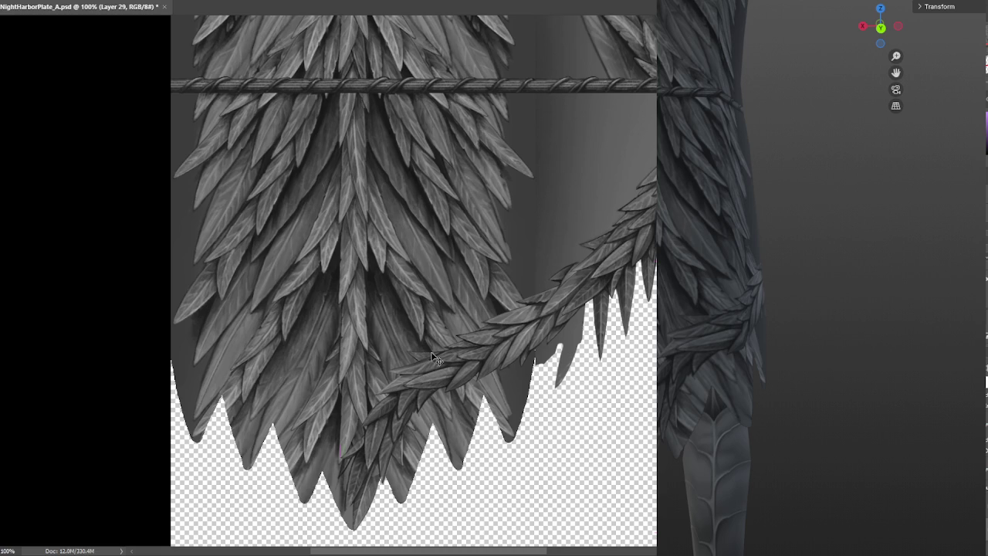
pyautogui.click(135, 0)
pyautogui.click(153, 89)
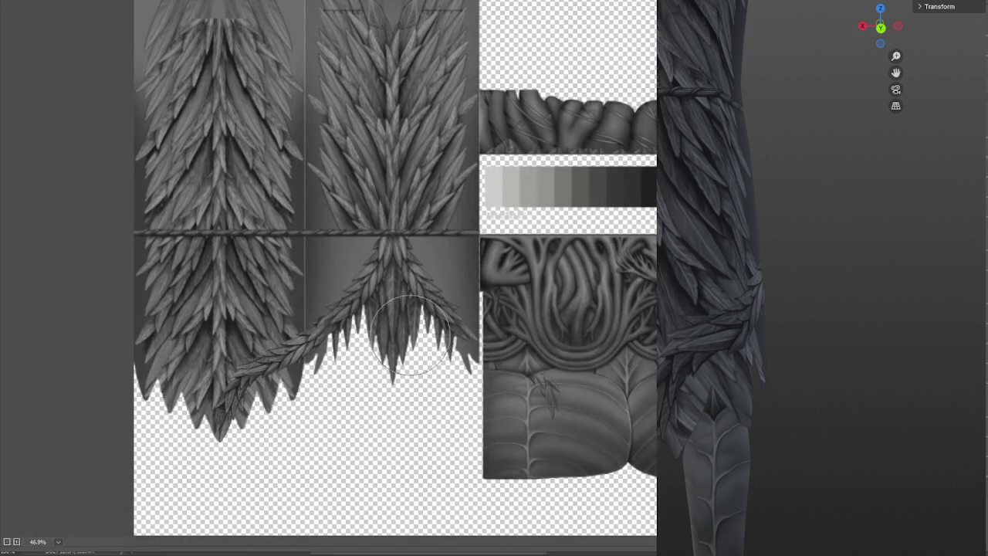
pyautogui.click(254, 382)
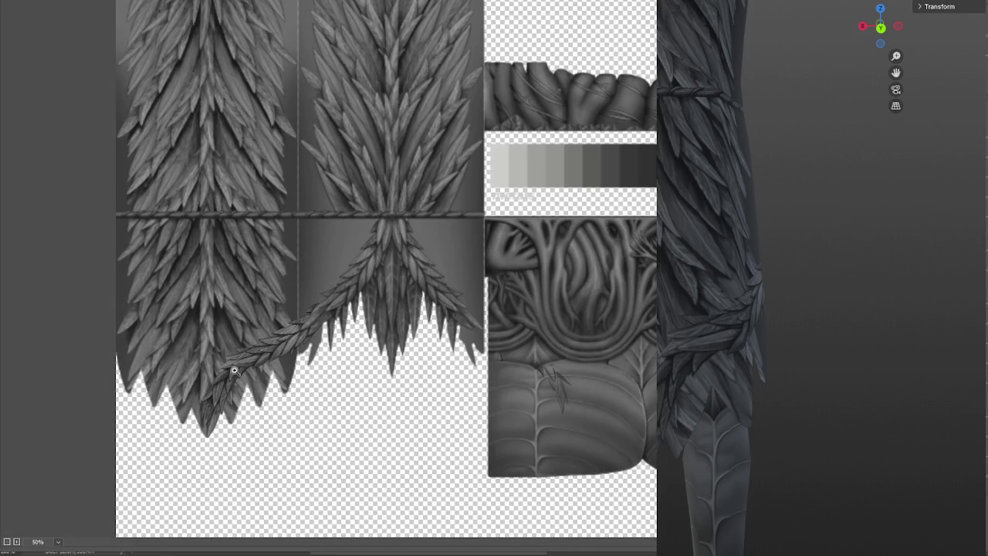
pyautogui.moveTo(351, 370); pyautogui.dragTo(355, 378)
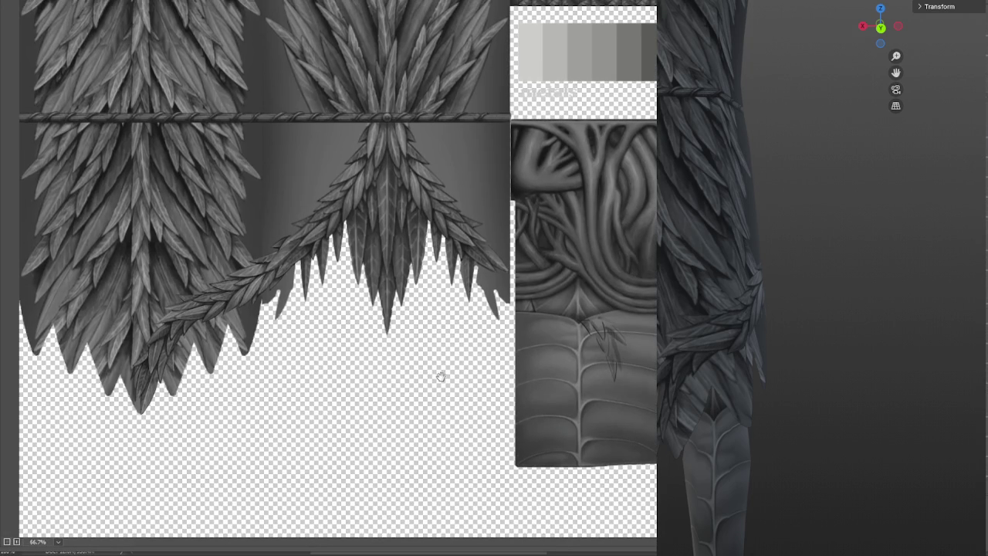
# Step: Repaint, darken and reshape the braided strand's leaves using larger then smaller brushes
pyautogui.click(183, 311)
pyautogui.press(']')
pyautogui.press(']')
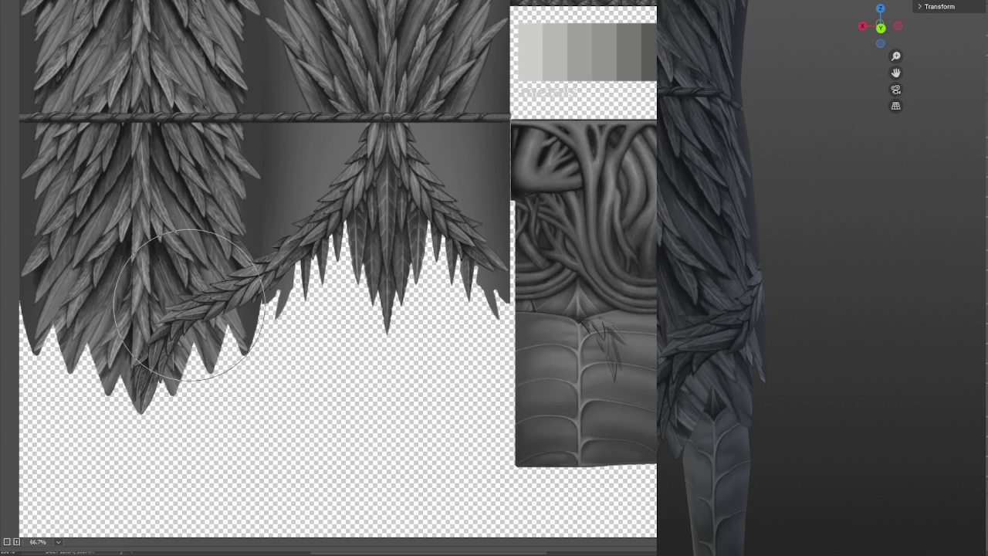
pyautogui.moveTo(193, 306); pyautogui.dragTo(197, 298)
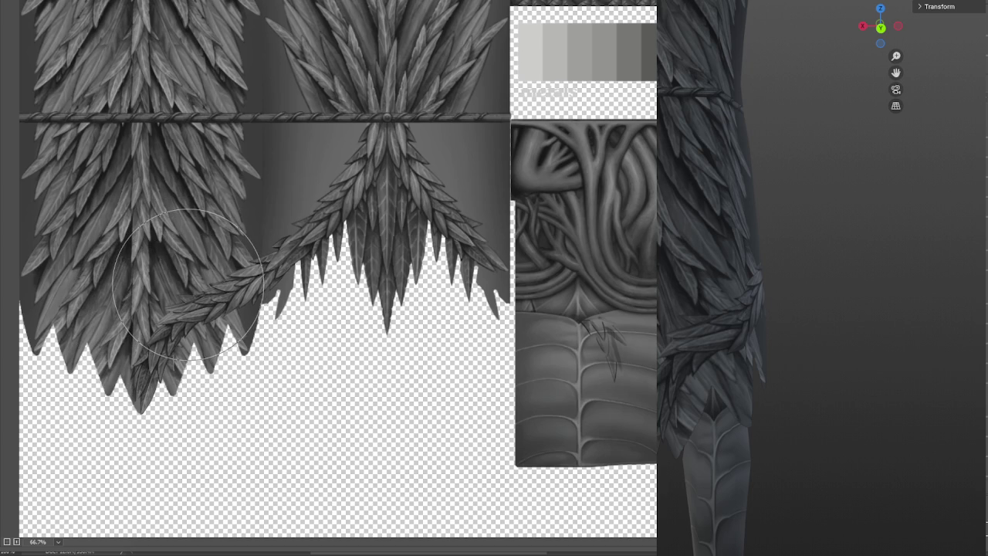
pyautogui.moveTo(195, 299)
pyautogui.mouseDown()
pyautogui.moveTo(225, 278)
pyautogui.moveTo(200, 274)
pyautogui.moveTo(185, 305)
pyautogui.moveTo(236, 359)
pyautogui.mouseUp()
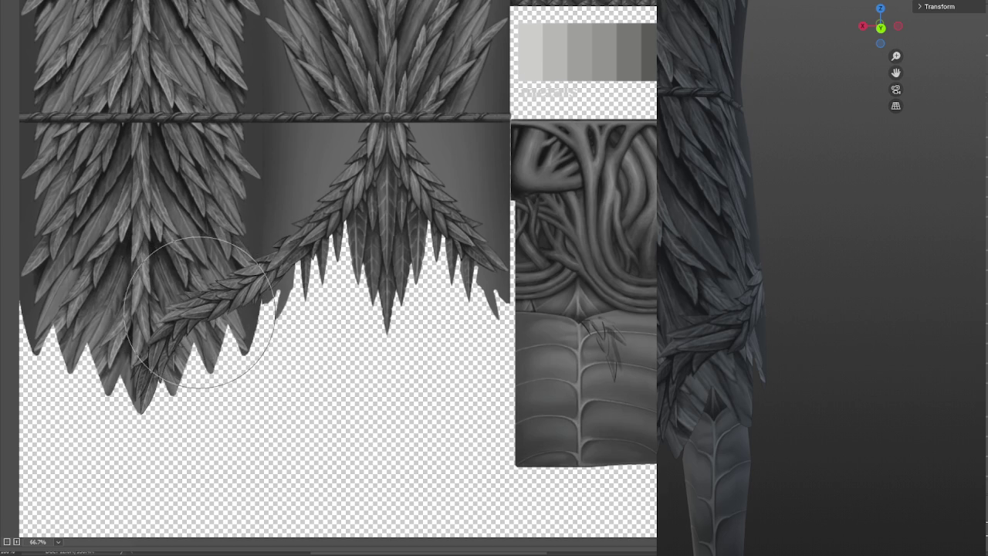
pyautogui.moveTo(233, 359)
pyautogui.mouseDown()
pyautogui.moveTo(197, 337)
pyautogui.moveTo(199, 301)
pyautogui.moveTo(247, 293)
pyautogui.mouseUp()
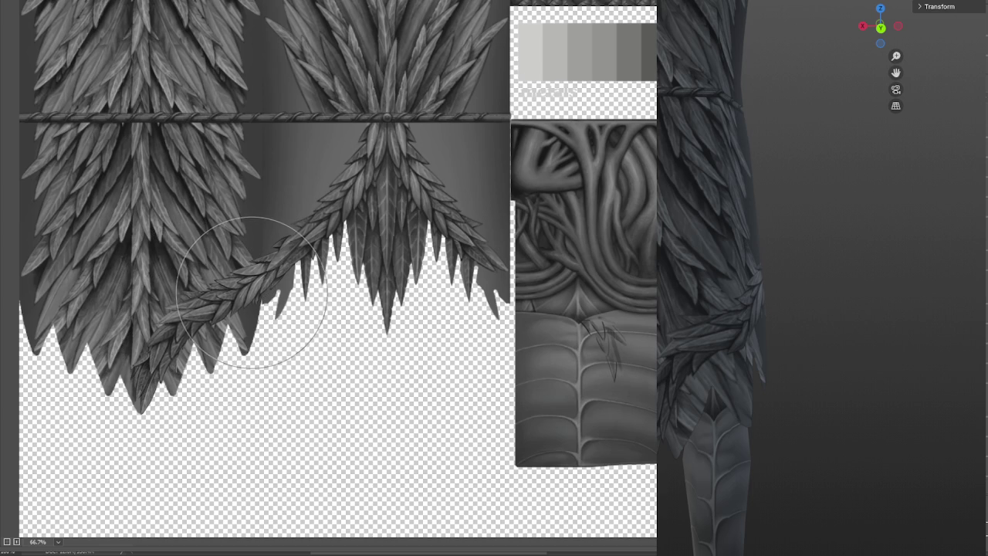
pyautogui.press('[')
pyautogui.press('[')
pyautogui.press('[')
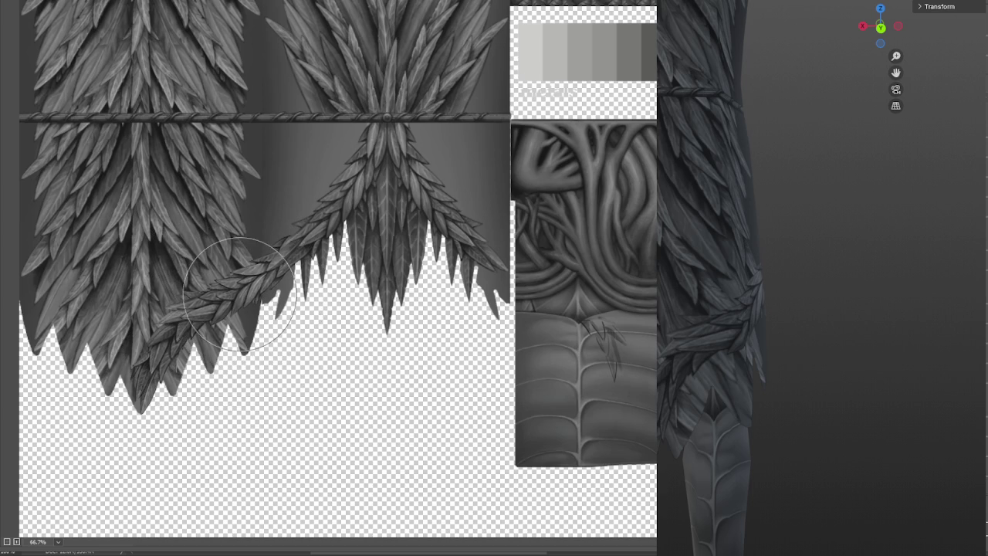
pyautogui.moveTo(239, 297); pyautogui.dragTo(229, 298)
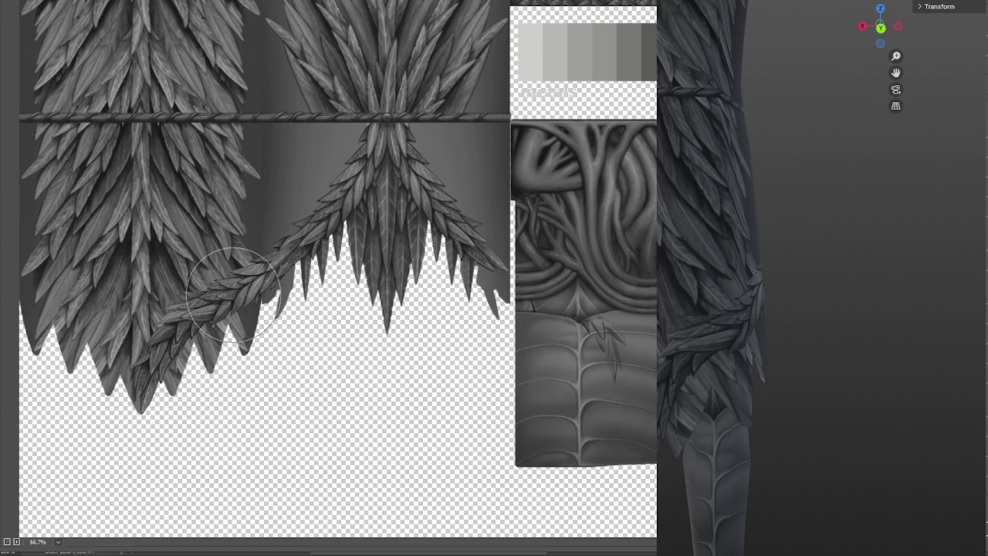
pyautogui.moveTo(229, 297)
pyautogui.mouseDown()
pyautogui.moveTo(248, 289)
pyautogui.moveTo(186, 309)
pyautogui.moveTo(245, 294)
pyautogui.mouseUp()
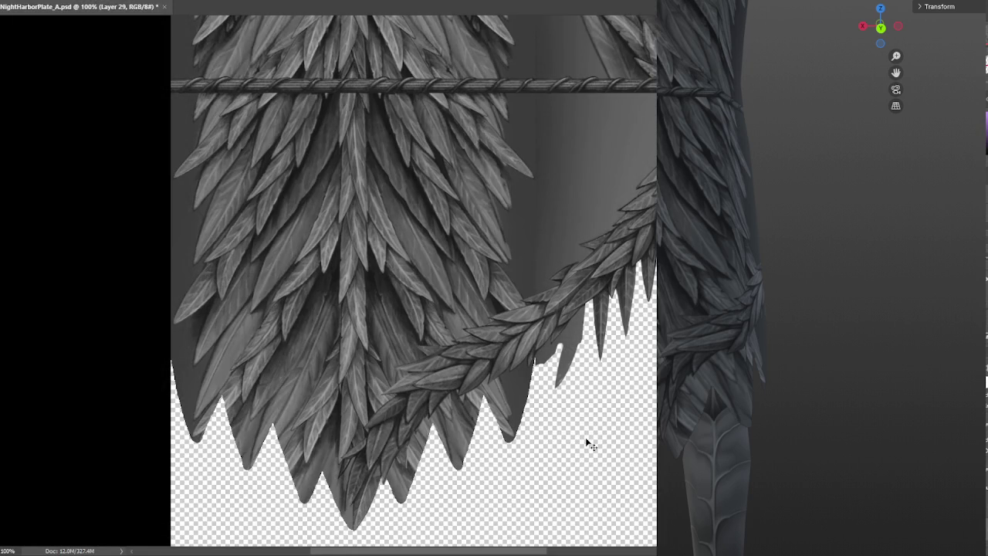
# Step: Save, preview the robe in Blender, then repaint the braid strand into a smooth curve
pyautogui.hotkey('ctrl', 's')
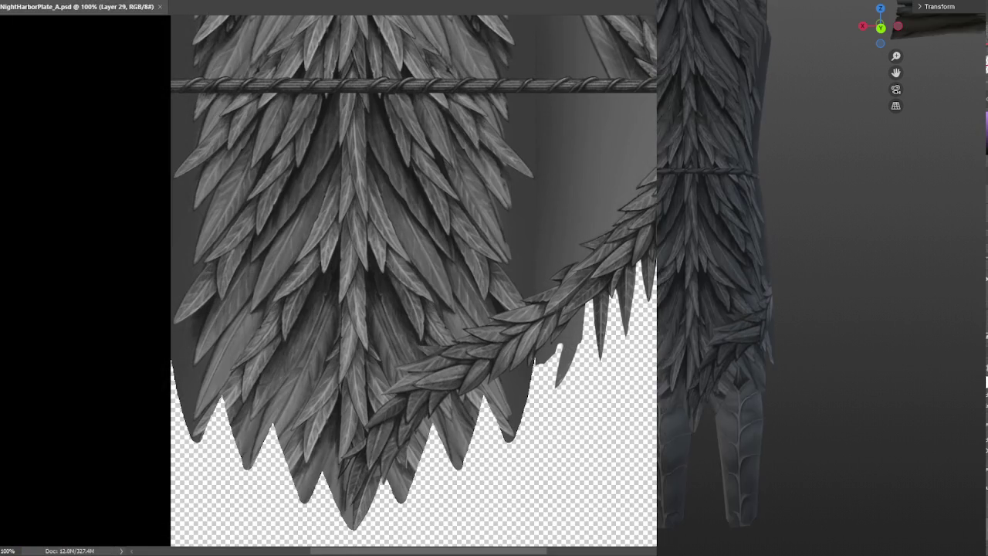
pyautogui.moveTo(801, 382)
pyautogui.mouseDown()
pyautogui.moveTo(856, 399)
pyautogui.moveTo(850, 391)
pyautogui.moveTo(749, 397)
pyautogui.moveTo(833, 399)
pyautogui.moveTo(831, 412)
pyautogui.mouseUp()
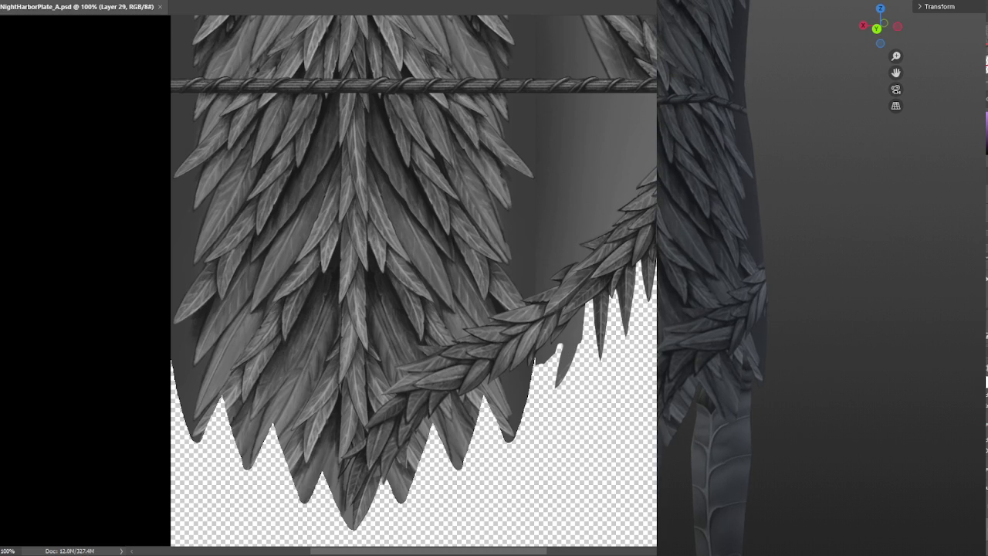
pyautogui.click(131, 0)
pyautogui.press('Escape')
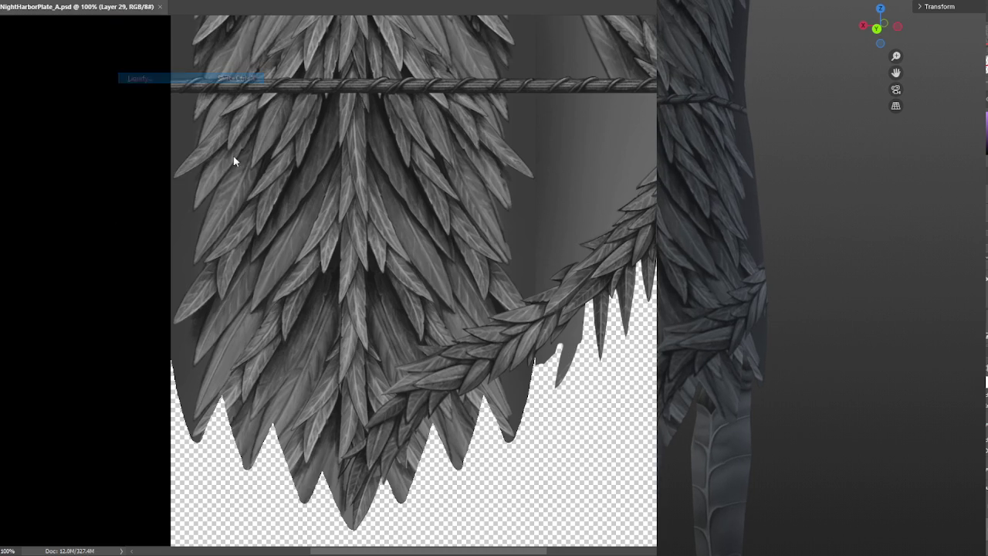
pyautogui.hotkey('ctrl', '0')
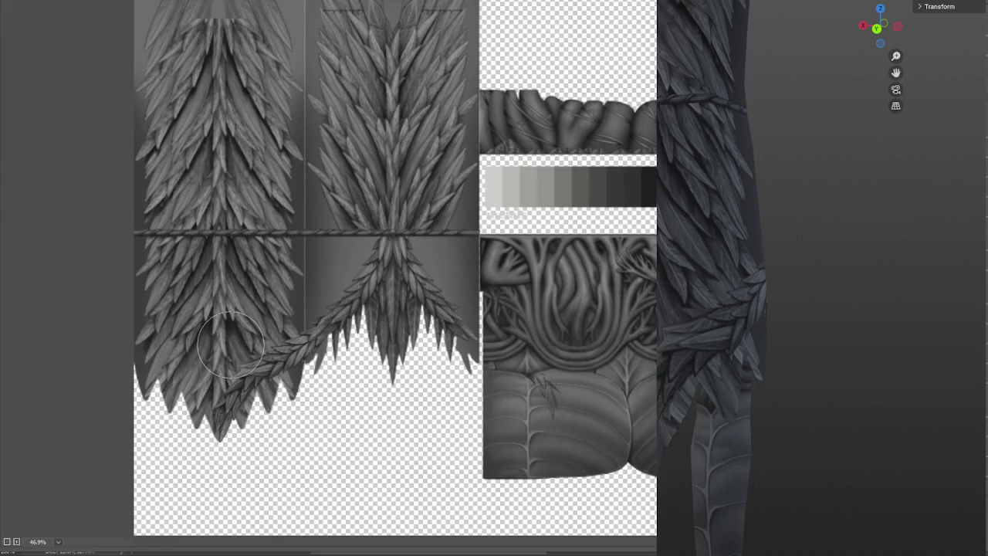
pyautogui.press(']')
pyautogui.press(']')
pyautogui.press(']')
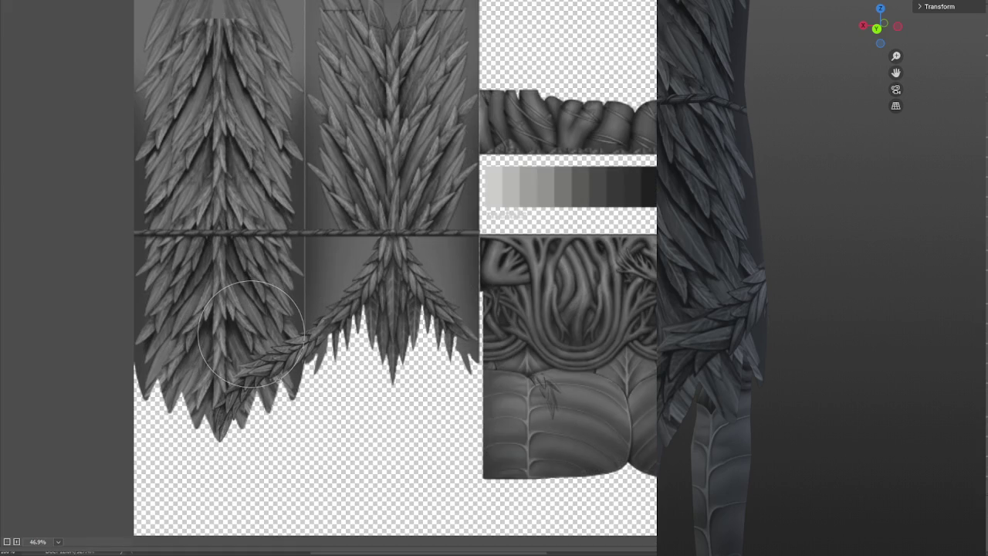
pyautogui.moveTo(251, 337); pyautogui.dragTo(231, 370)
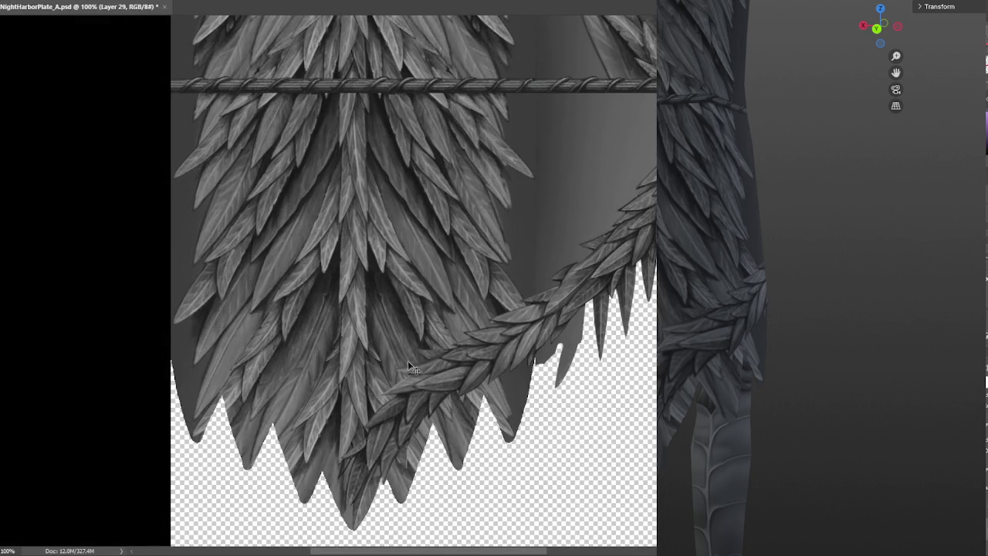
# Step: Save the texture and orbit the 3D robe to check the update
pyautogui.hotkey('ctrl', 's')
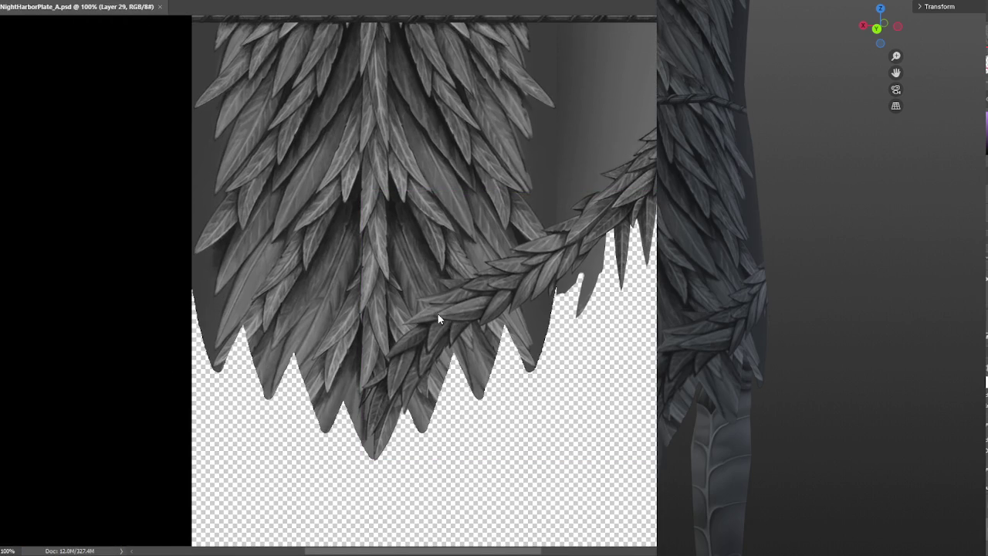
pyautogui.moveTo(886, 417)
pyautogui.mouseDown()
pyautogui.moveTo(808, 417)
pyautogui.moveTo(878, 403)
pyautogui.moveTo(831, 435)
pyautogui.moveTo(816, 430)
pyautogui.moveTo(849, 445)
pyautogui.moveTo(780, 450)
pyautogui.moveTo(811, 437)
pyautogui.mouseUp()
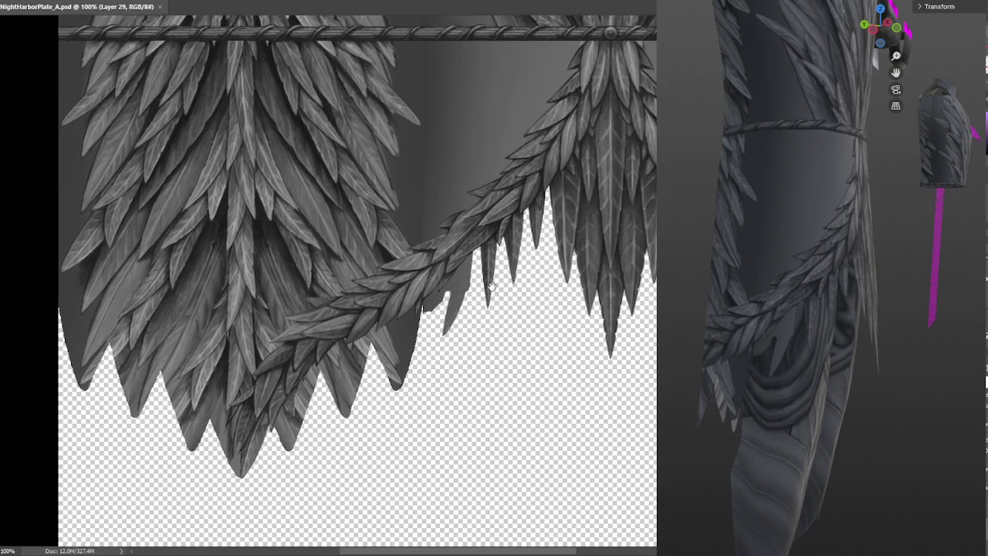
pyautogui.scroll(1, 496, 283)
pyautogui.scroll(1, 489, 300)
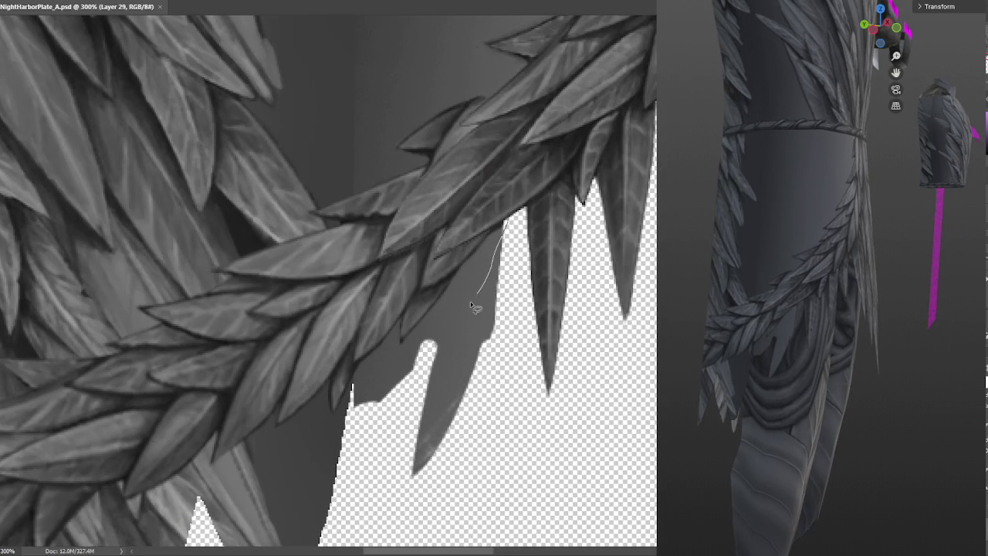
# Step: Outline the notch below the garland branch and bring the garland's lower edge into view
pyautogui.moveTo(506, 220)
pyautogui.mouseDown()
pyautogui.moveTo(436, 346)
pyautogui.moveTo(441, 276)
pyautogui.moveTo(469, 227)
pyautogui.moveTo(579, 212)
pyautogui.mouseUp()
pyautogui.scroll(-2, 579, 212)
pyautogui.scroll(1, 512, 283)
pyautogui.scroll(-1, 513, 274)
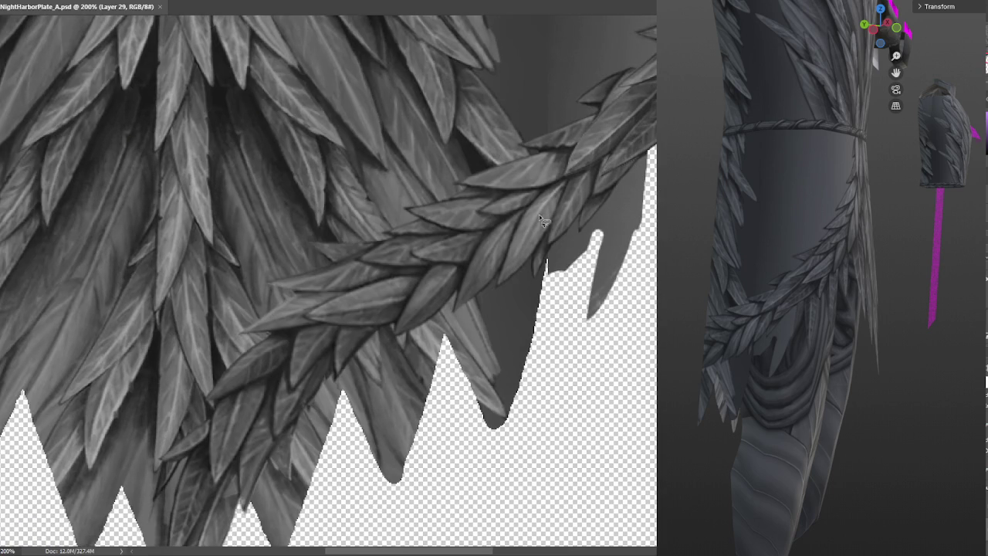
pyautogui.moveTo(300, 444)
pyautogui.mouseDown()
pyautogui.moveTo(397, 348)
pyautogui.moveTo(398, 365)
pyautogui.mouseUp()
pyautogui.scroll(-2, 400, 352)
pyautogui.scroll(2, 407, 342)
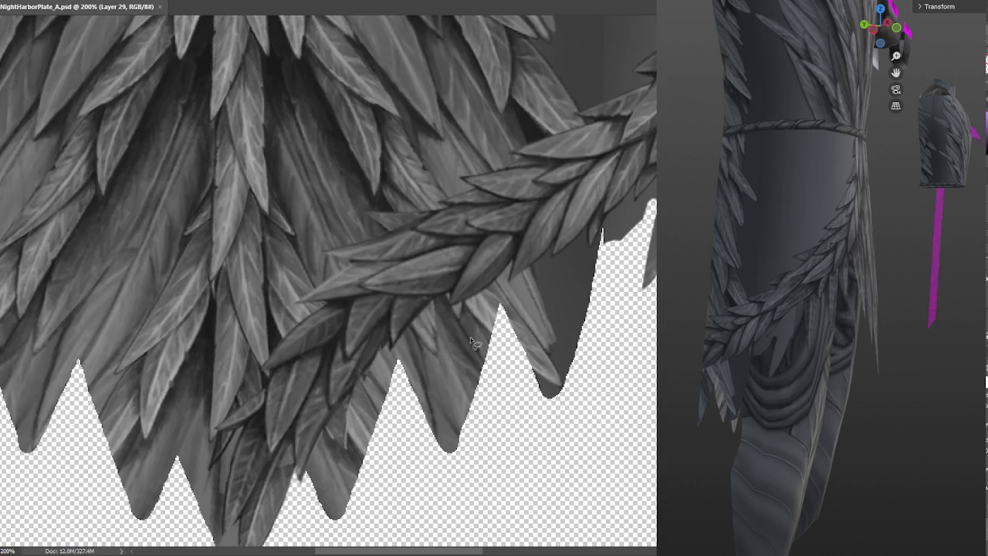
pyautogui.scroll(2, 540, 346)
pyautogui.scroll(-2, 569, 349)
pyautogui.scroll(-1, 569, 346)
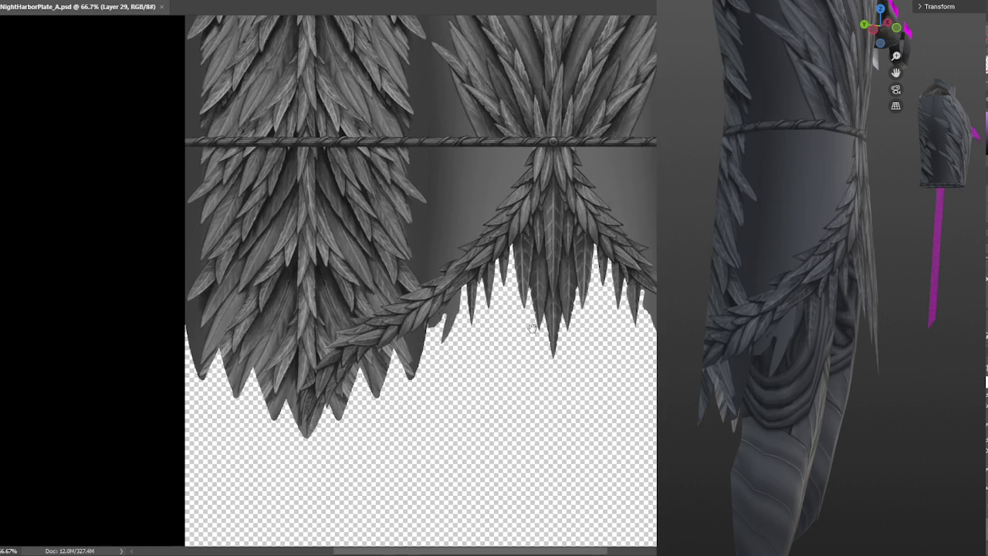
pyautogui.scroll(2, 531, 332)
pyautogui.scroll(-1, 531, 332)
pyautogui.scroll(1, 531, 332)
# Step: Apply the edit to the outlined notch, then review the whole texture close-up
pyautogui.moveTo(531, 332); pyautogui.dragTo(463, 349)
pyautogui.scroll(-1, 466, 353)
pyautogui.scroll(1, 466, 353)
pyautogui.scroll(-1, 448, 345)
pyautogui.scroll(1, 449, 345)
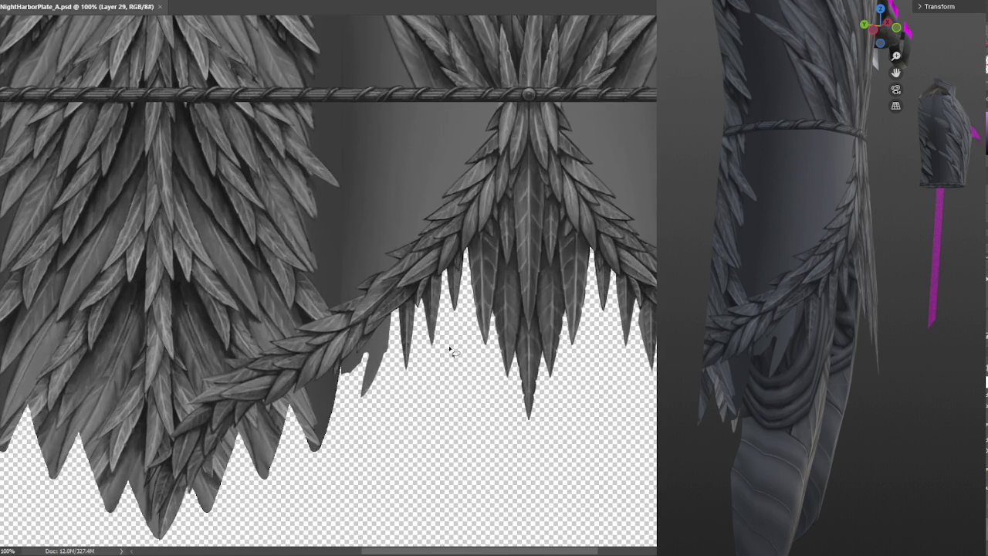
pyautogui.scroll(1, 448, 345)
pyautogui.scroll(1, 538, 318)
pyautogui.scroll(1, 538, 318)
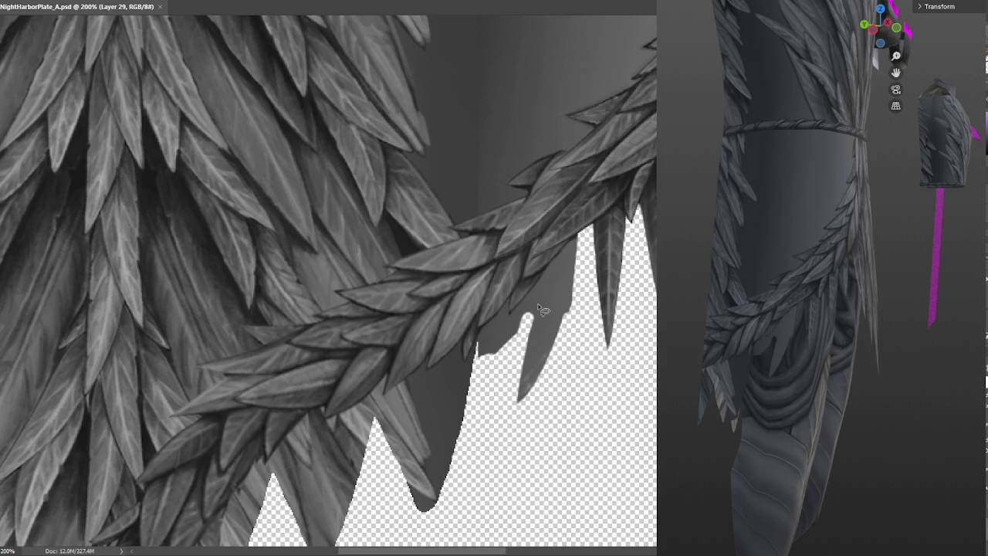
pyautogui.hotkey('ctrl', 'z')
pyautogui.hotkey('ctrl', 'z')
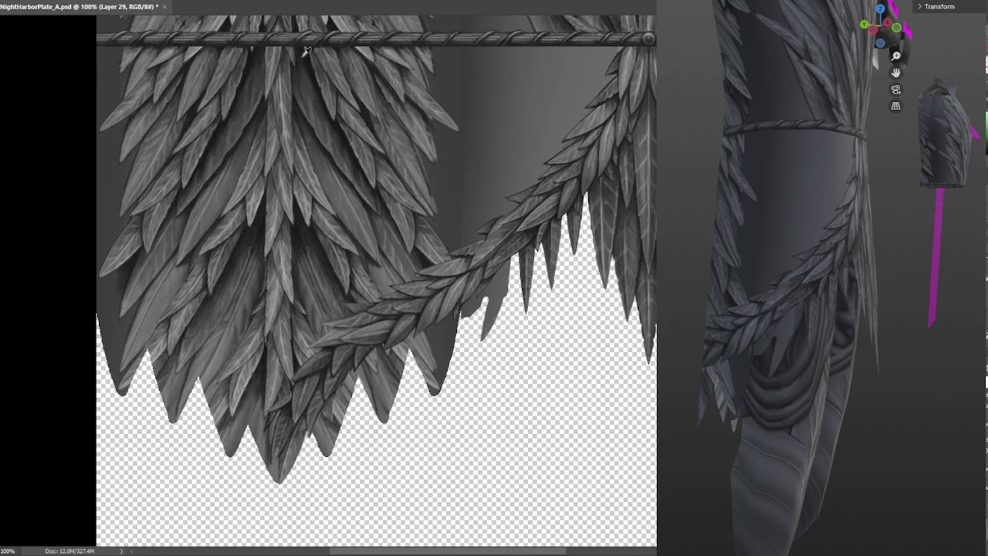
pyautogui.moveTo(566, 127); pyautogui.dragTo(579, 21)
pyautogui.scroll(1, 440, 287)
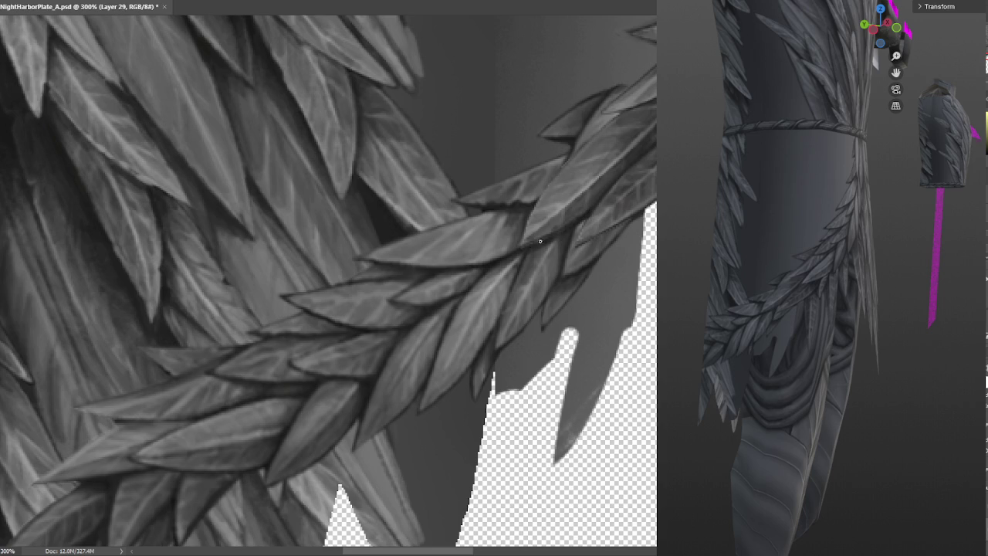
pyautogui.scroll(-3, 585, 221)
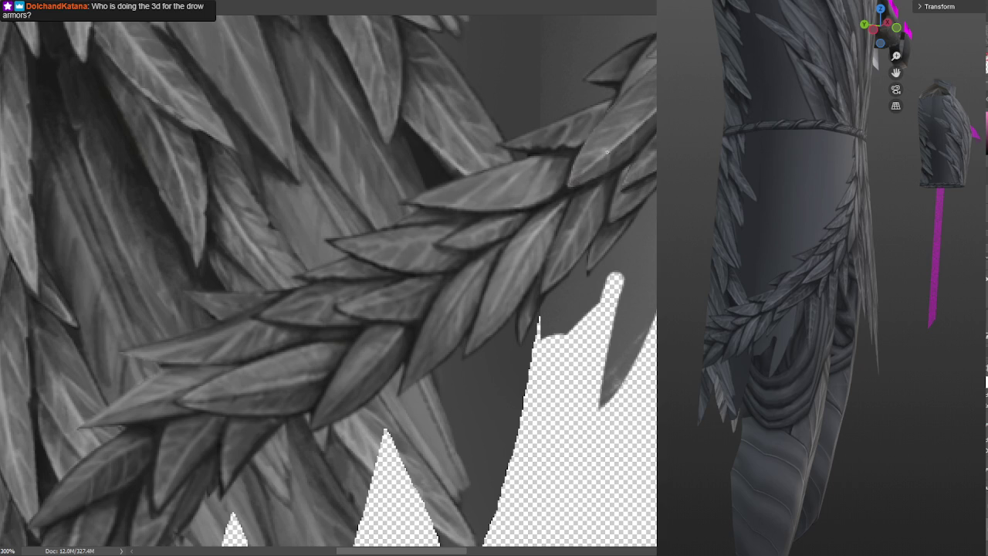
pyautogui.click(545, 182)
# Step: Sample three garland leaf tones and lightly shade a leaf on the braided strand
pyautogui.hscroll(-2, 530, 181)
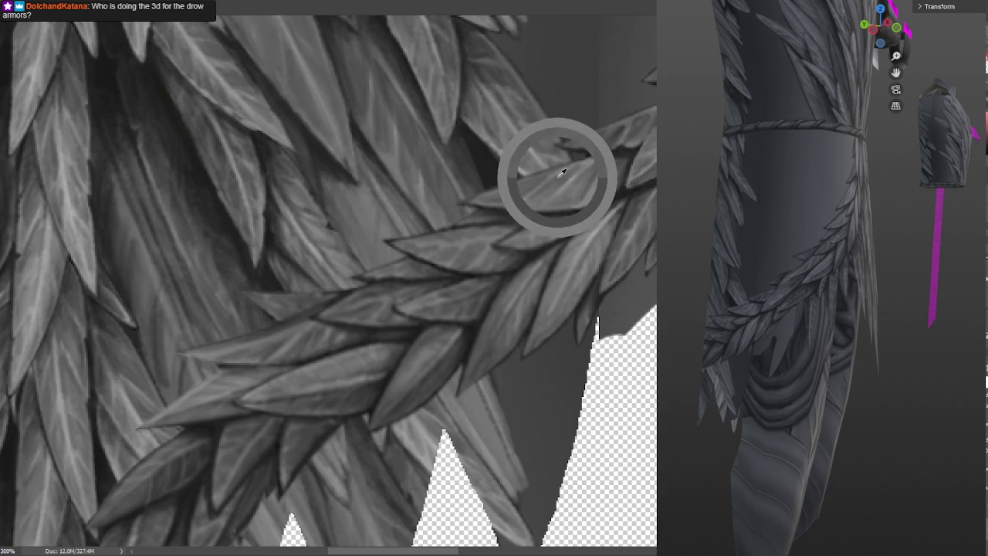
pyautogui.keyDown('alt'); pyautogui.click(599, 166); pyautogui.keyUp('alt')
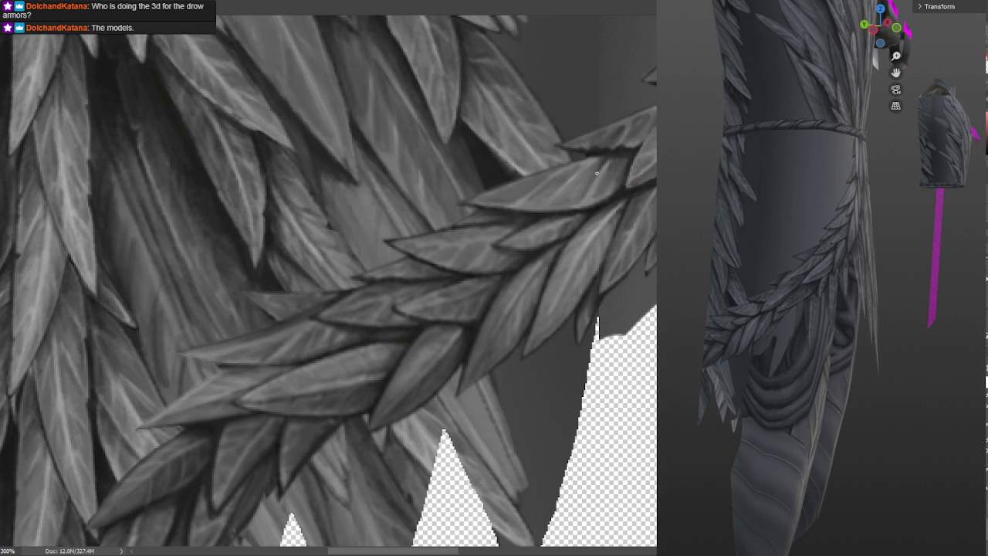
pyautogui.keyDown('alt'); pyautogui.click(593, 173); pyautogui.keyUp('alt')
pyautogui.keyDown('alt'); pyautogui.click(609, 164); pyautogui.keyUp('alt')
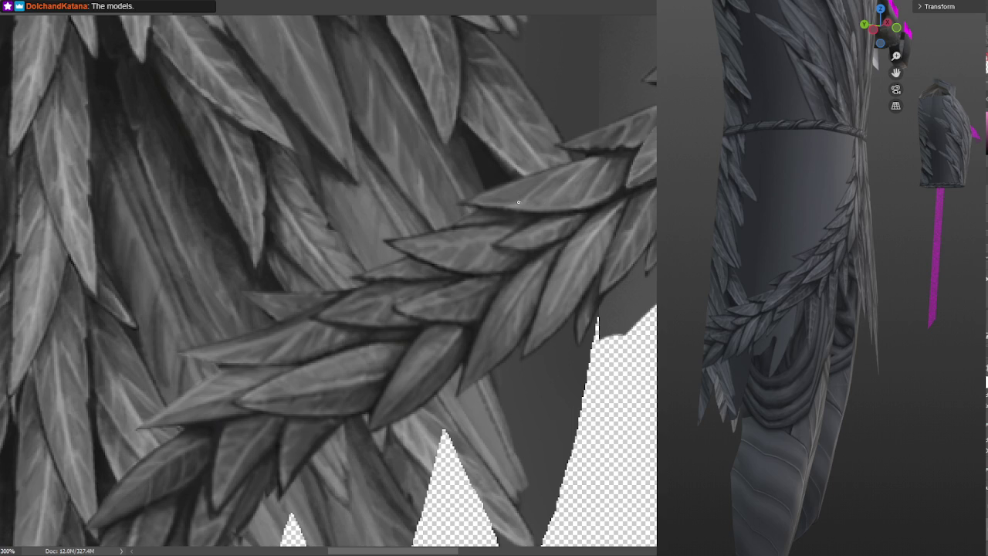
pyautogui.moveTo(577, 186); pyautogui.dragTo(586, 254)
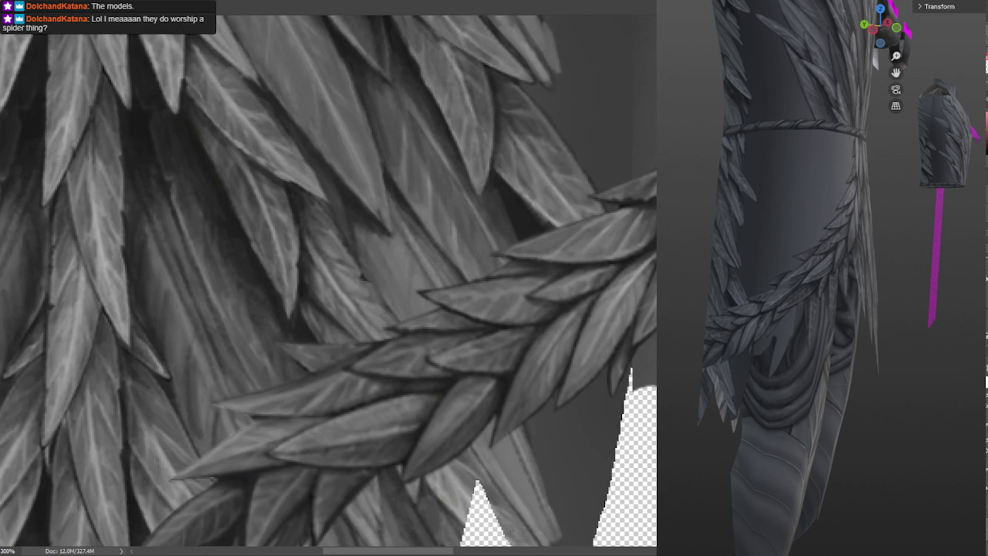
pyautogui.scroll(-2, 586, 193)
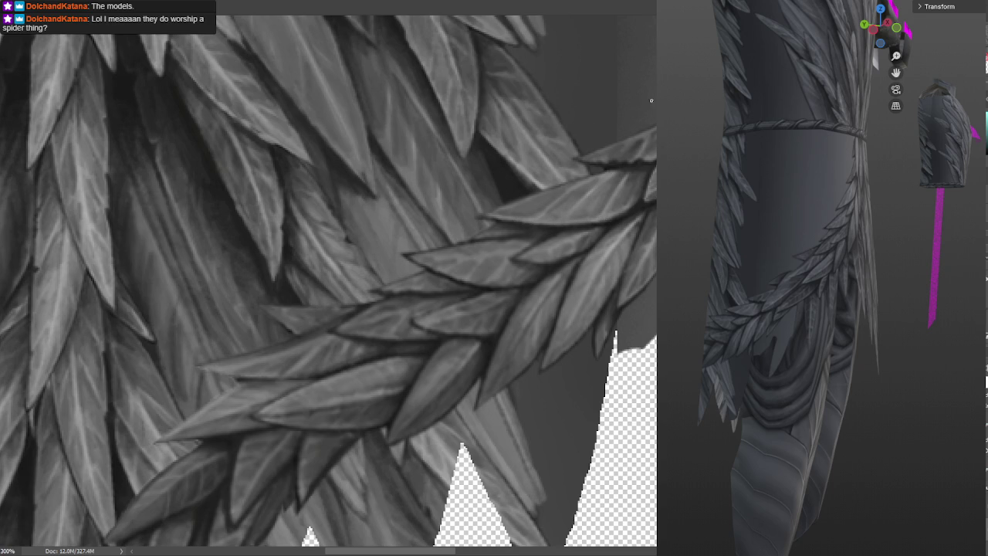
pyautogui.moveTo(587, 256); pyautogui.dragTo(629, 205)
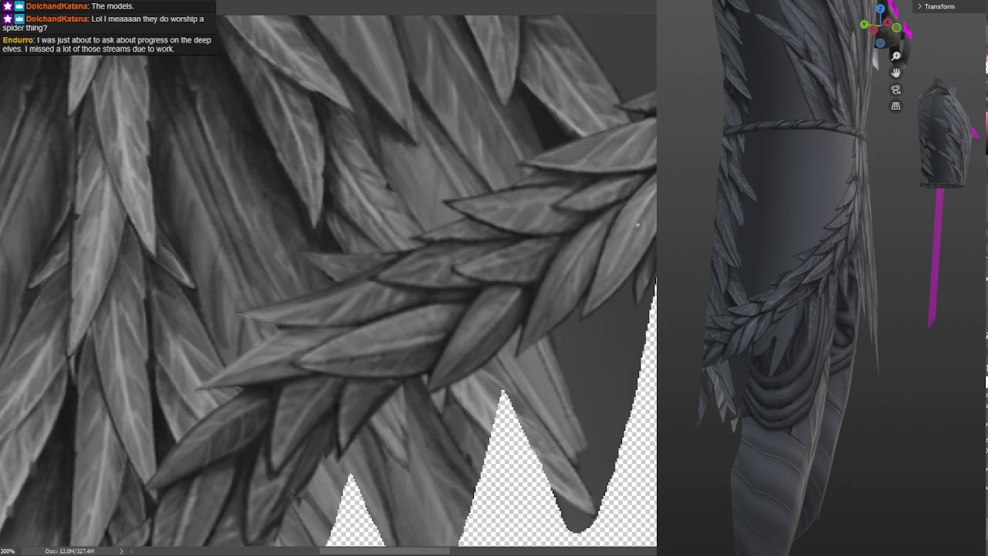
pyautogui.moveTo(624, 245); pyautogui.dragTo(607, 274)
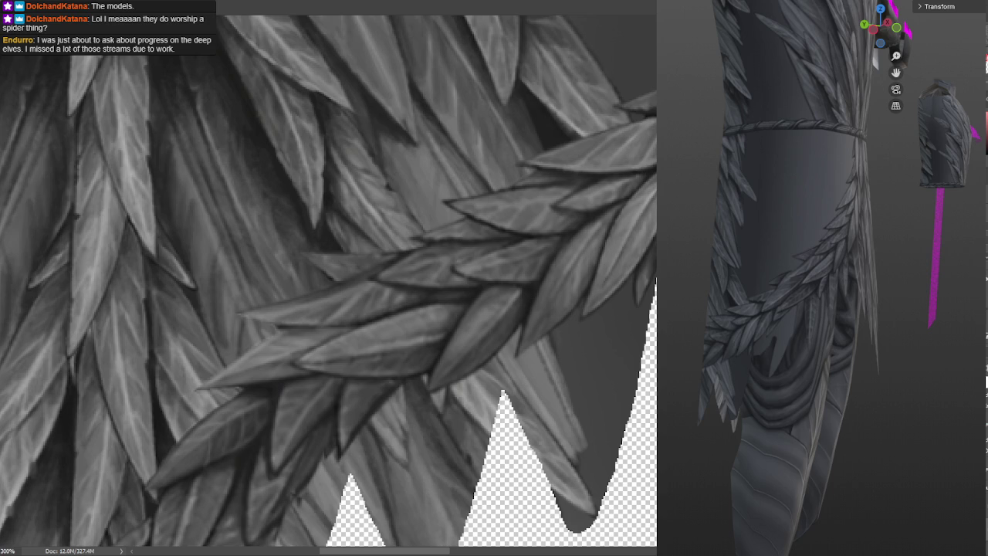